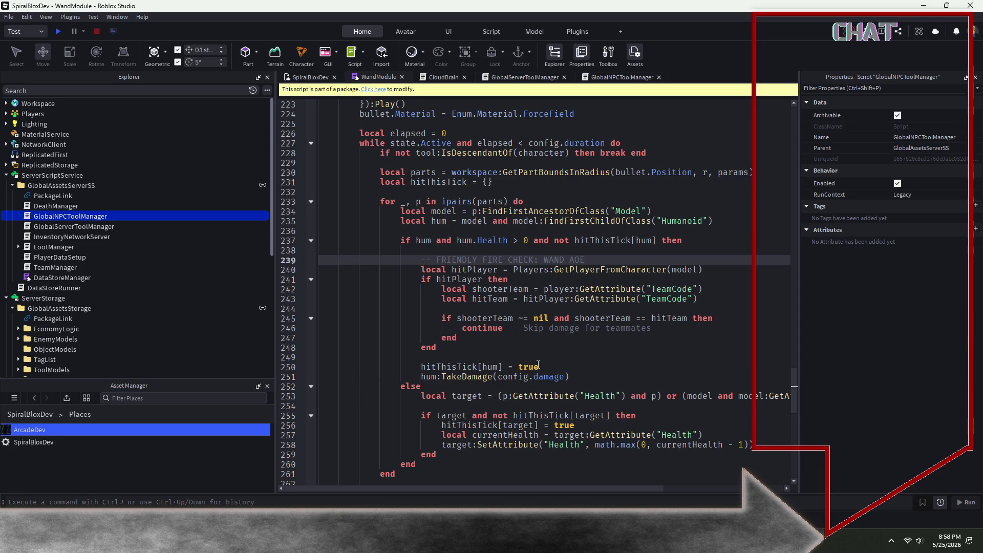
scroll(308, 100, up, 13)
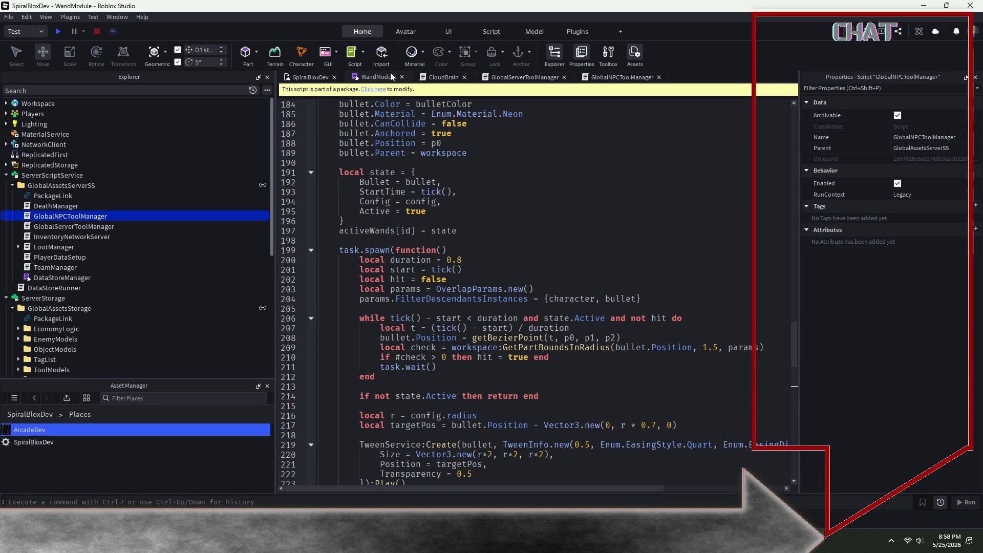
click(427, 79)
click(379, 77)
scroll(381, 214, up, 15)
scroll(380, 214, up, 10)
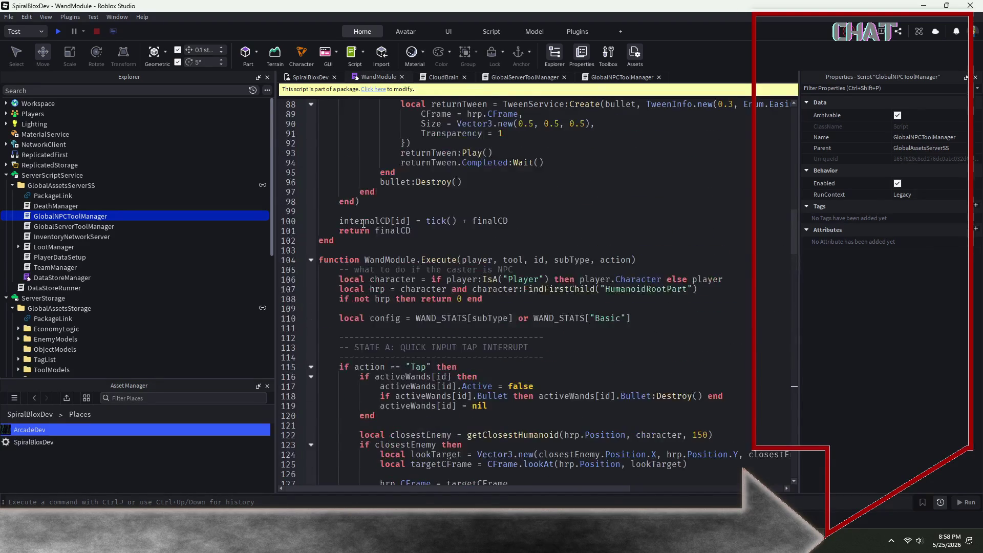
scroll(452, 264, down, 5)
mouse_move(406, 293)
mouse_move(609, 260)
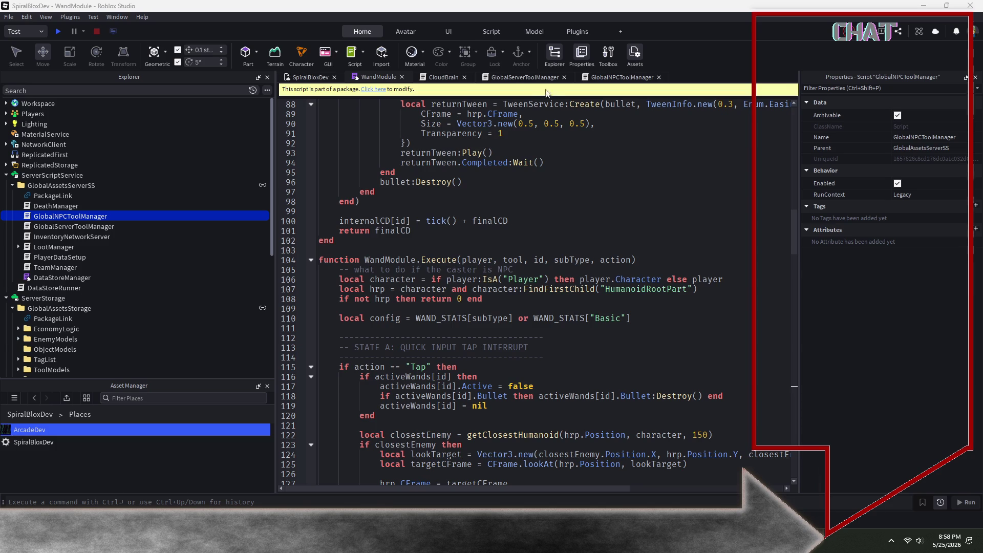
Open the GlobalServerToolManager script and insert a blank line at the top.
click(522, 77)
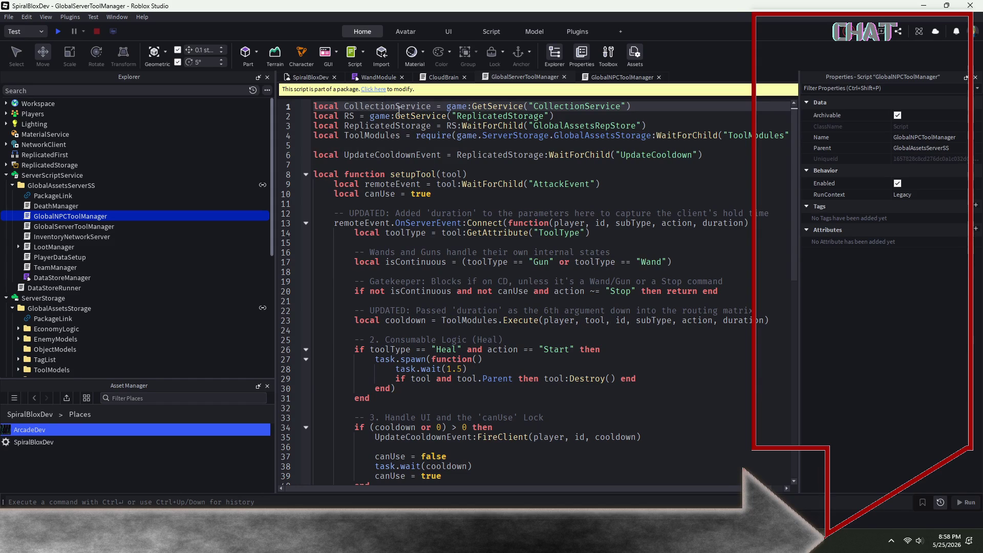
scroll(375, 93, down, 1)
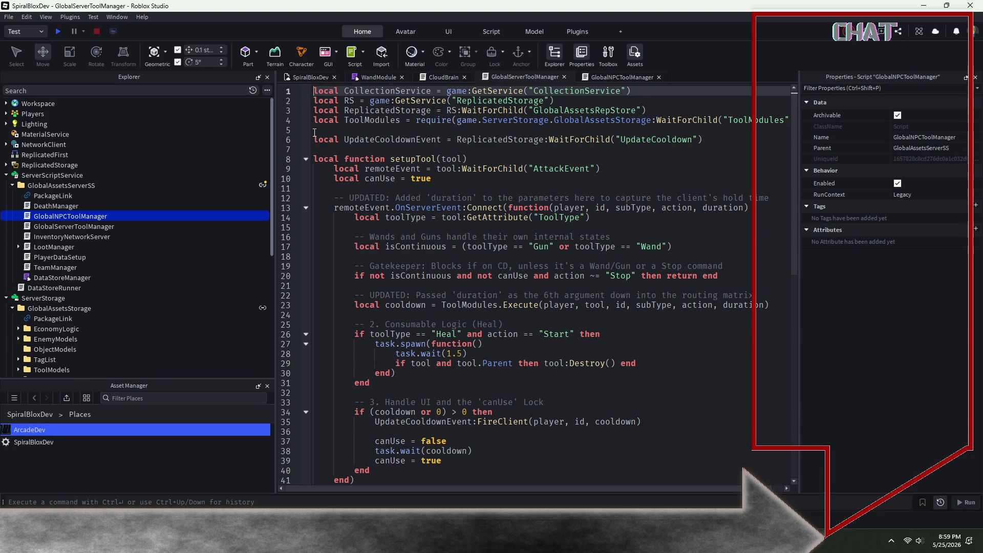
key(Return)
key(Up)
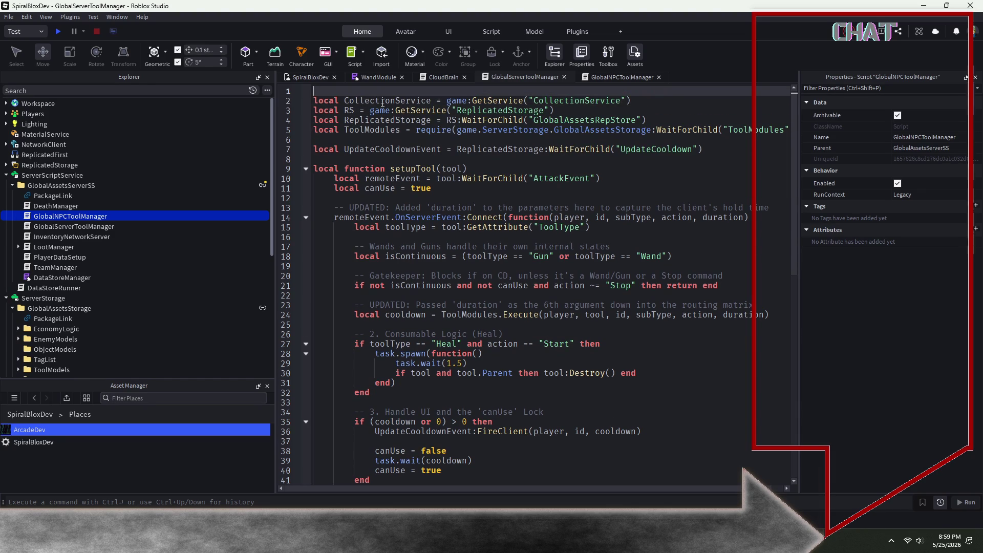
Clear the editor, paste the full 46-line script, and return to blank line 1.
key(ctrl+v)
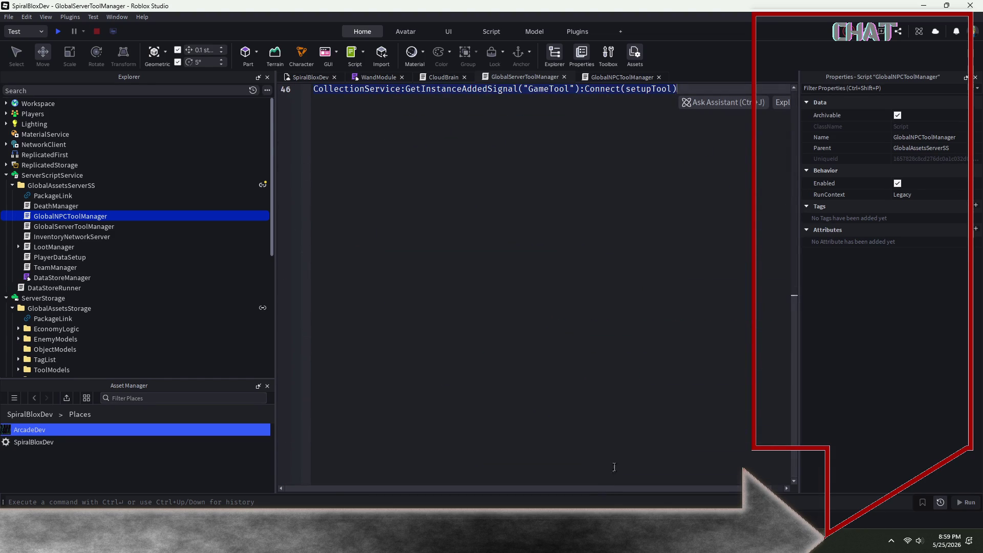
key(ctrl+a)
key(Return)
key(ctrl+v)
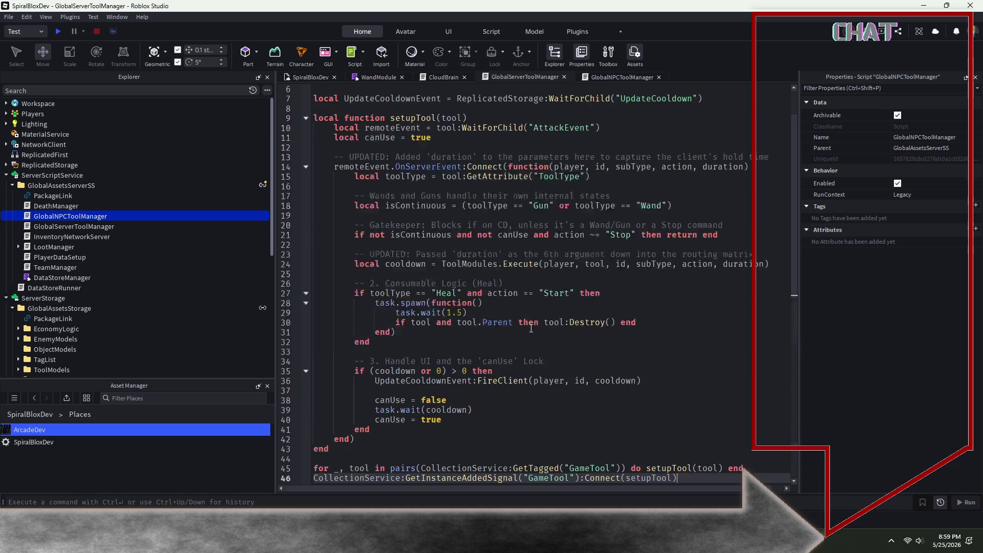
scroll(530, 329, up, 2)
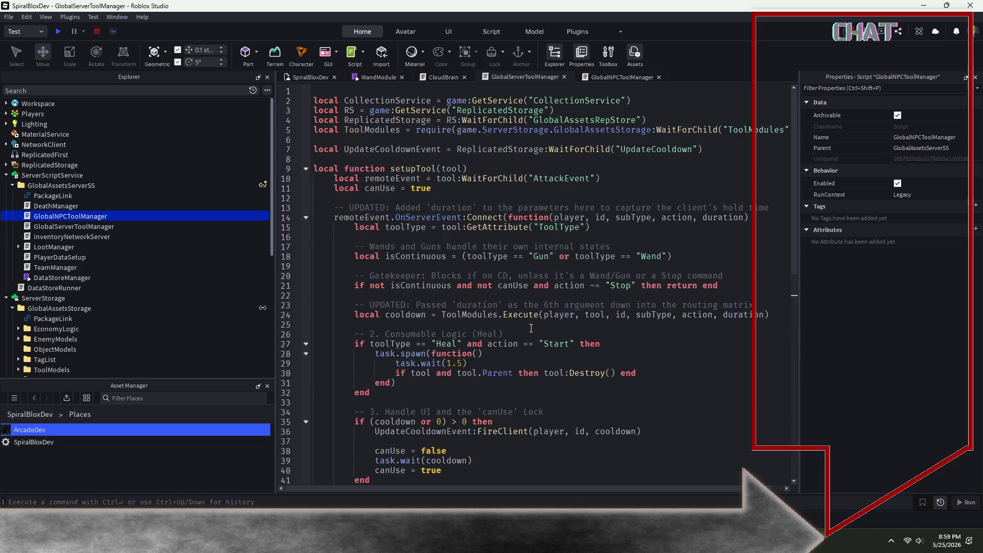
click(325, 91)
Type the '-- ServerScriptServices' path comment on line 1, accepting the suggested completion.
text(-- Se)
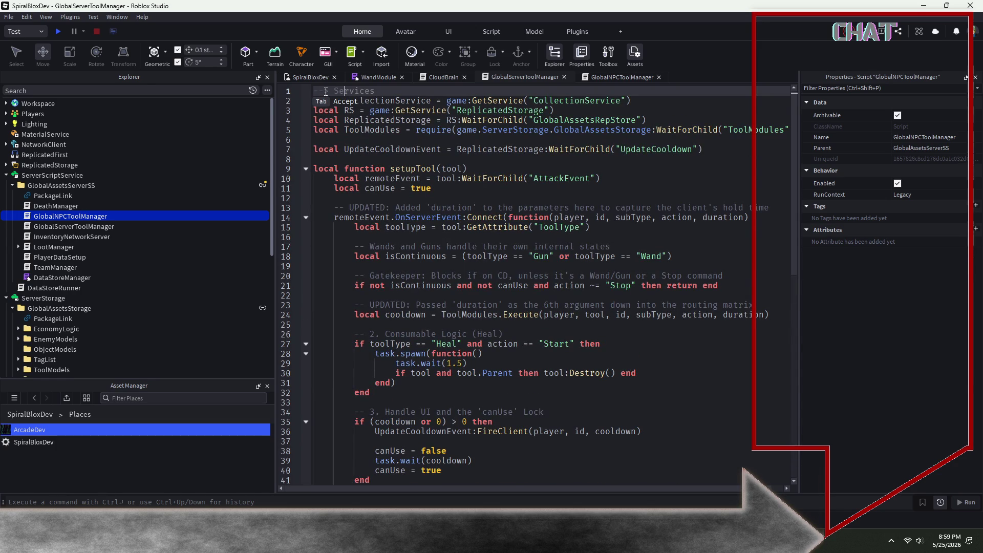
text(rverScript)
text(ServerS)
text(e)
text(-> Global)
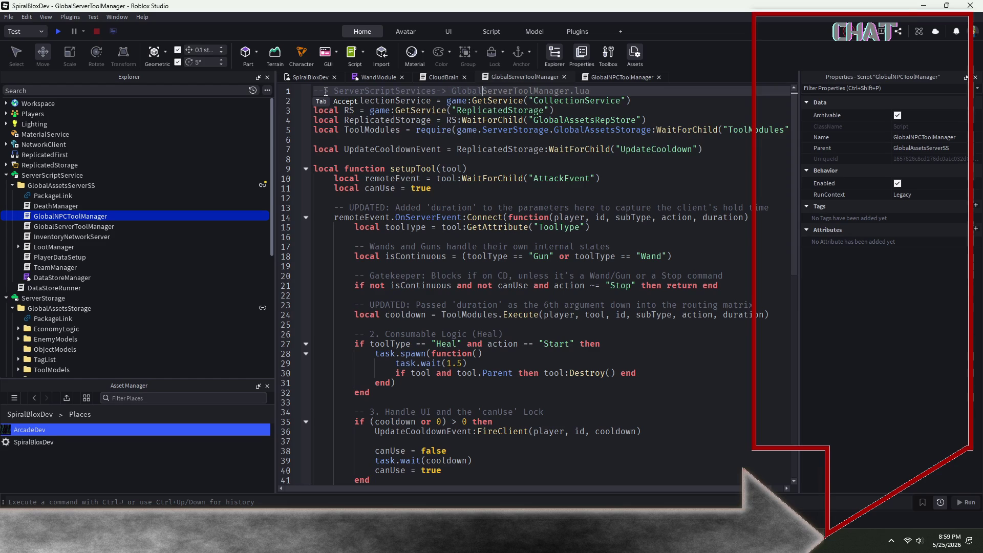
text(A)
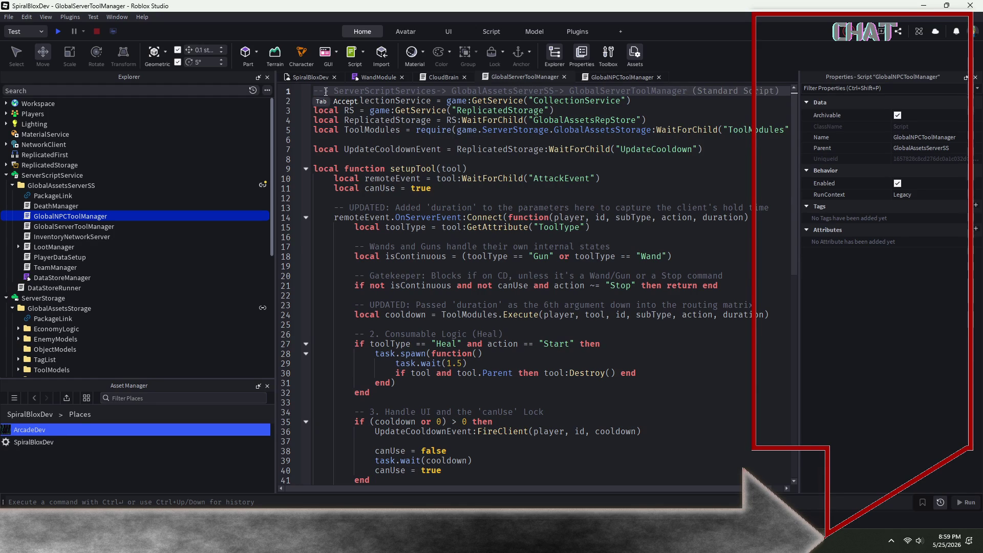
key(Tab)
Replace the code below the header with the 110-line NPC tool manager script.
click(691, 90)
click(699, 114)
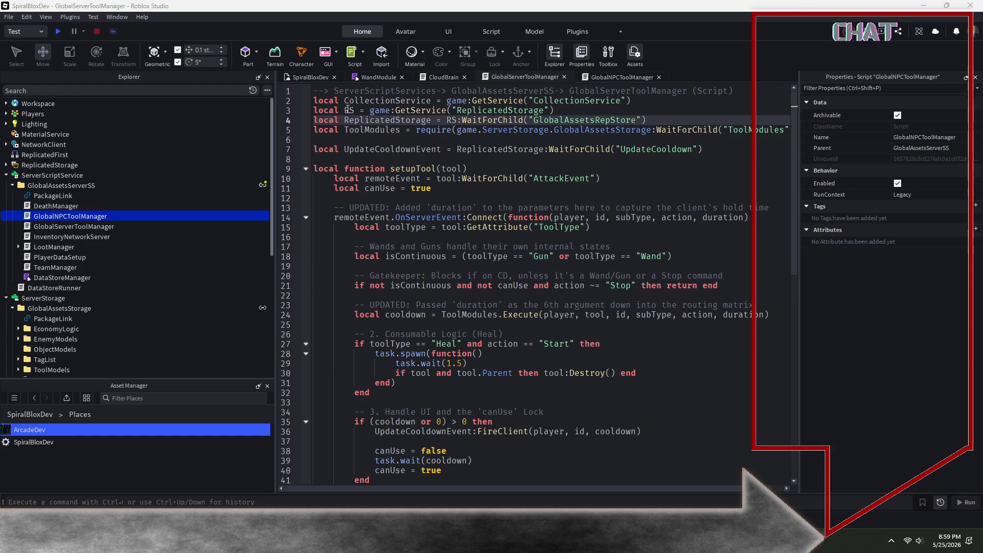
mouse_move(314, 96)
mouse_down()
mouse_move(460, 225)
mouse_move(542, 414)
mouse_move(646, 502)
mouse_up()
key(ctrl+v)
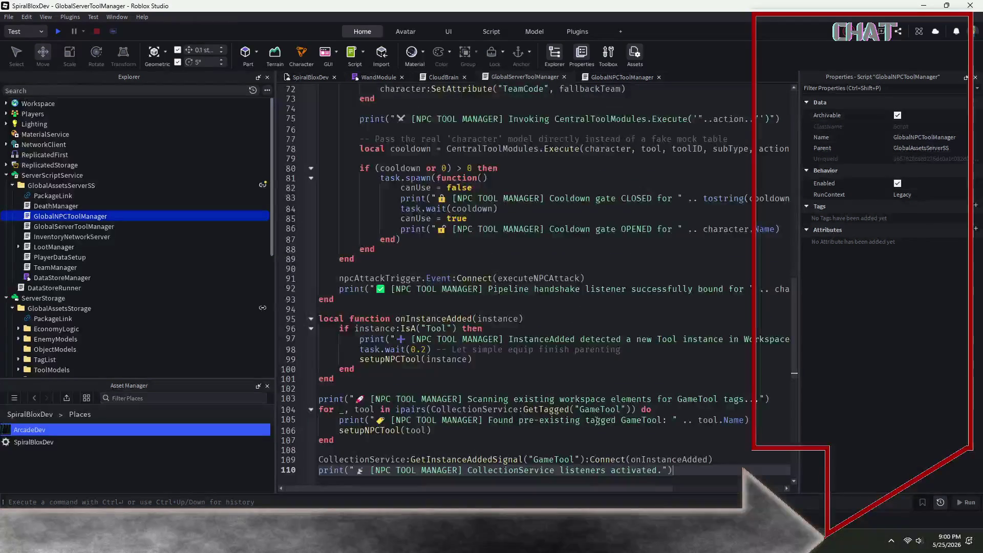
Remove the duplicate GlobalNPCToolManager comment on line 2 and scroll down to review the code.
scroll(570, 417, up, 20)
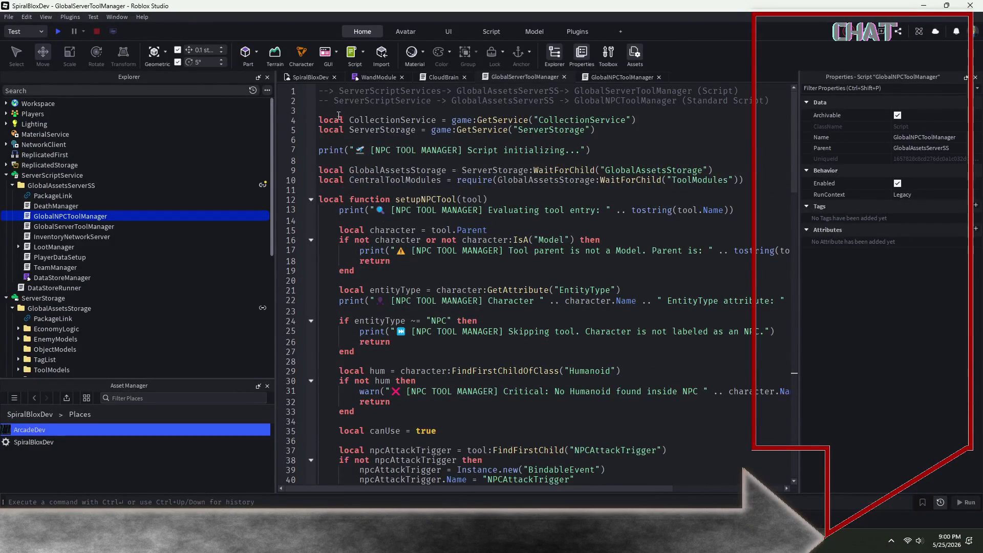
click(297, 101)
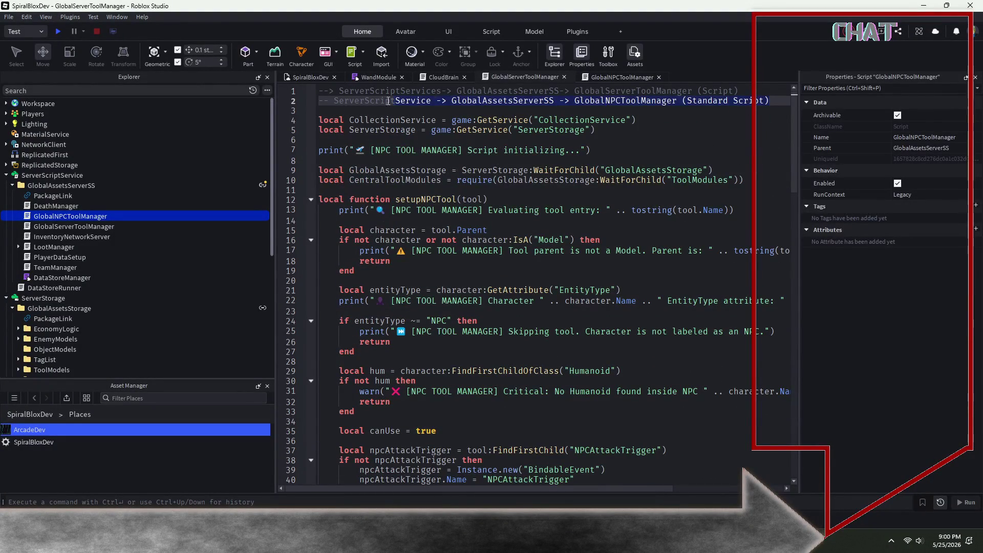
key(BackSpace)
key(BackSpace)
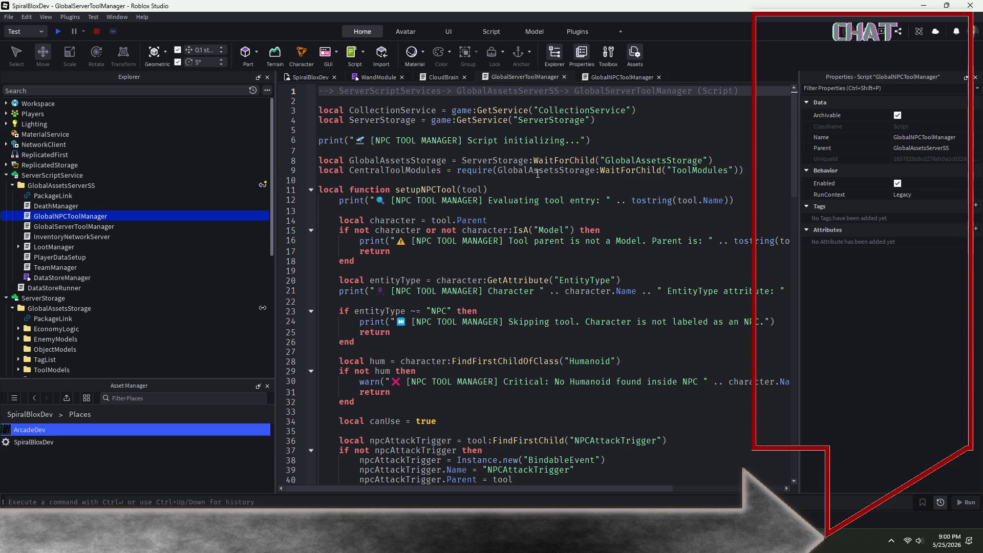
scroll(538, 174, down, 3)
scroll(497, 326, down, 5)
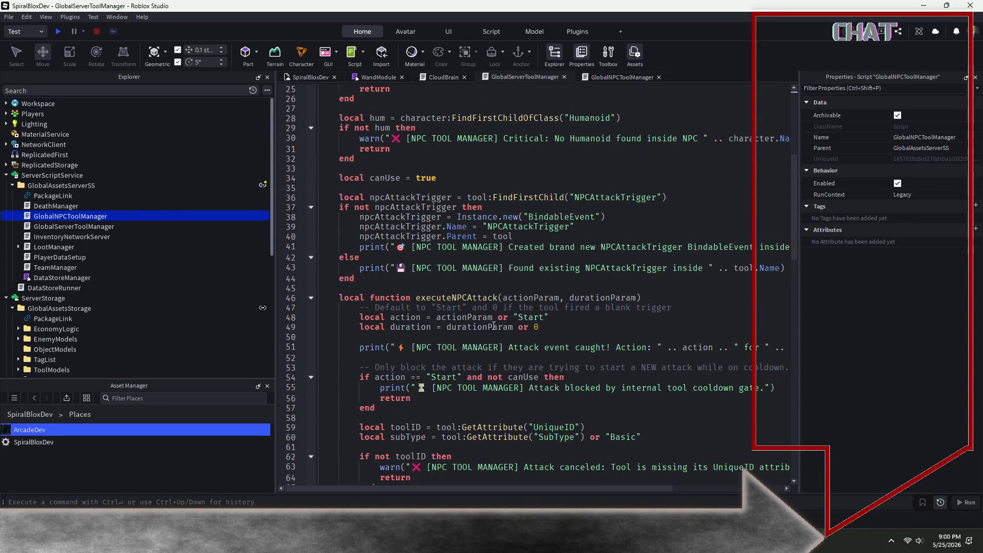
Save the SpiralBloxDev place to Roblox.
click(309, 78)
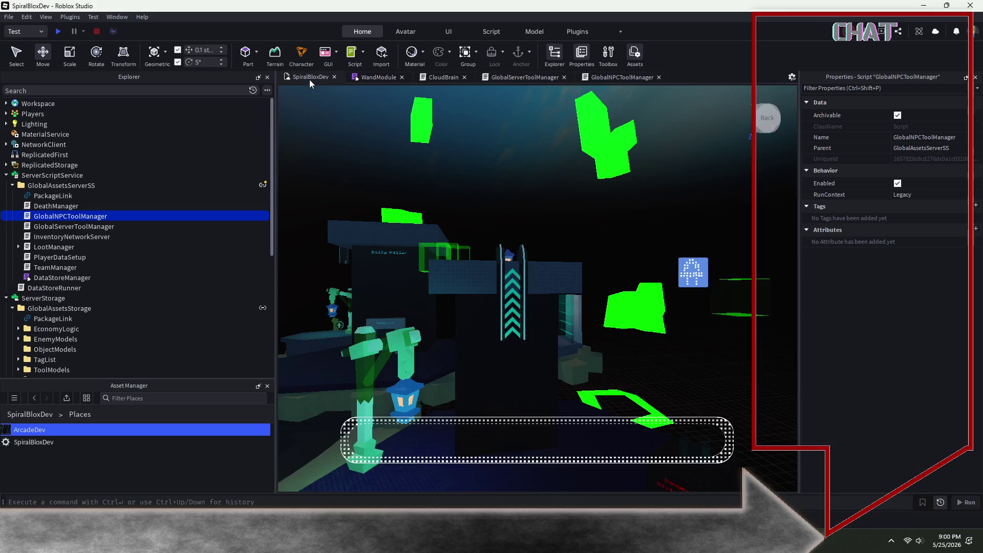
click(8, 18)
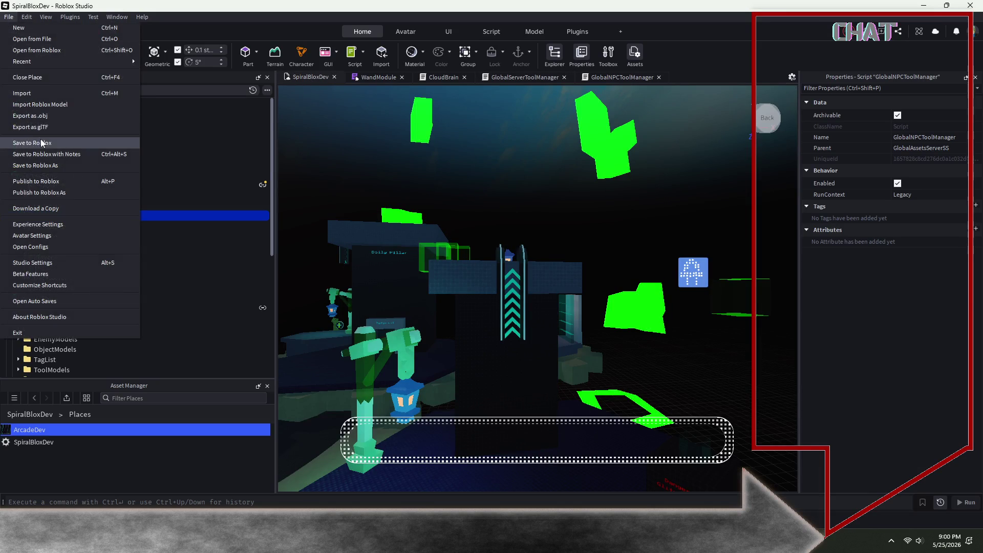
click(61, 144)
Publish the GlobalAssetsServerSS folder as a package.
right_click(262, 186)
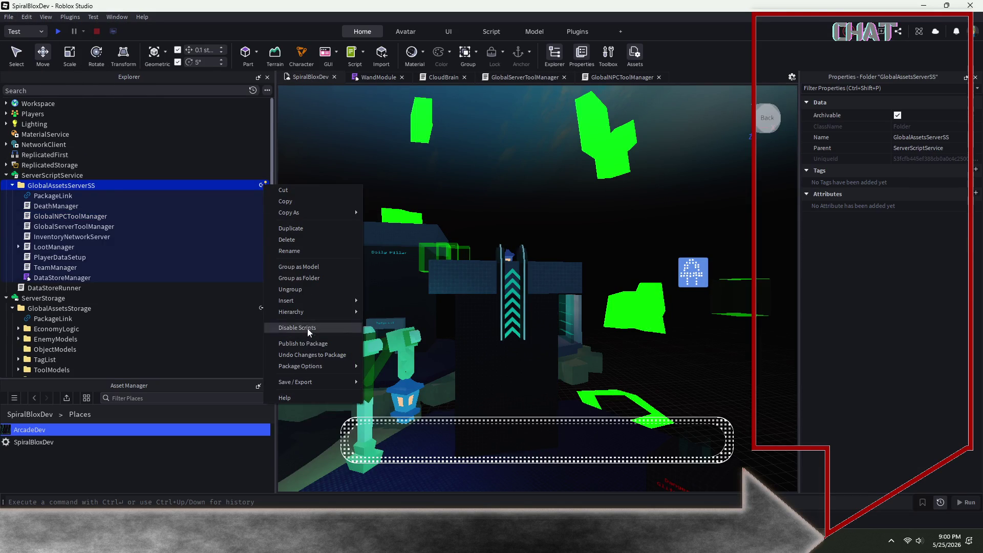
click(307, 342)
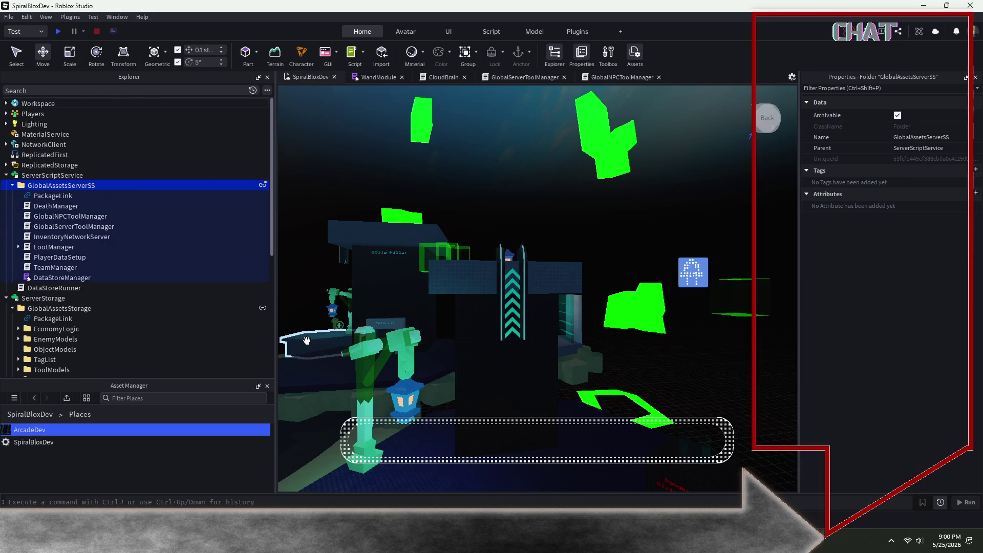
click(8, 17)
key(Escape)
Minimize Studio, close the ArcadeDev Studio window, and start playing SpiralBloxDev.
click(922, 6)
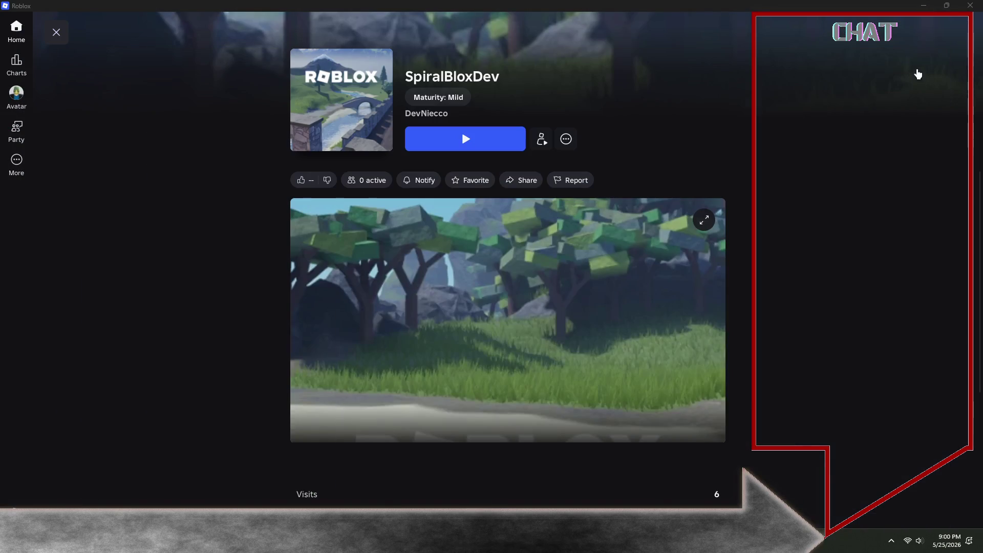
mouse_move(707, 541)
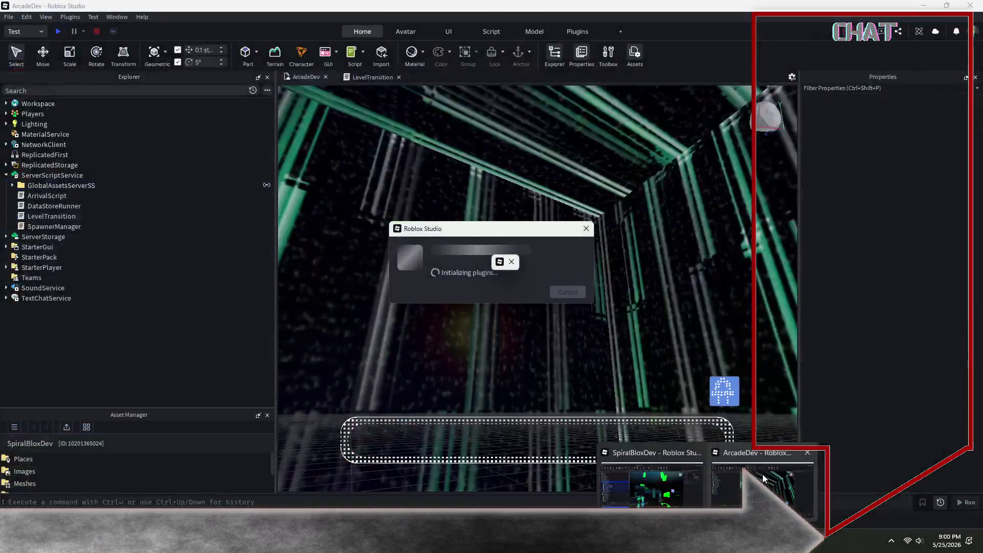
click(763, 478)
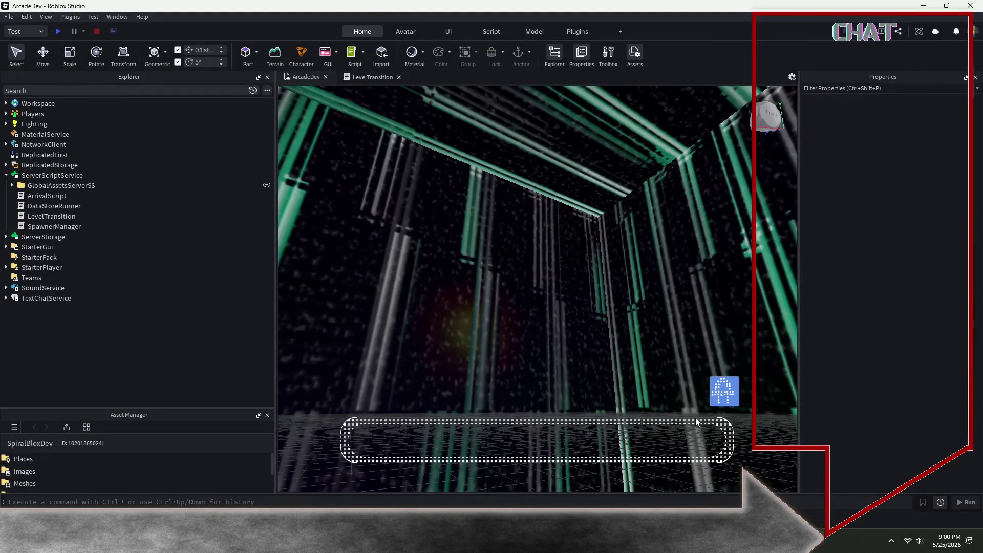
click(972, 6)
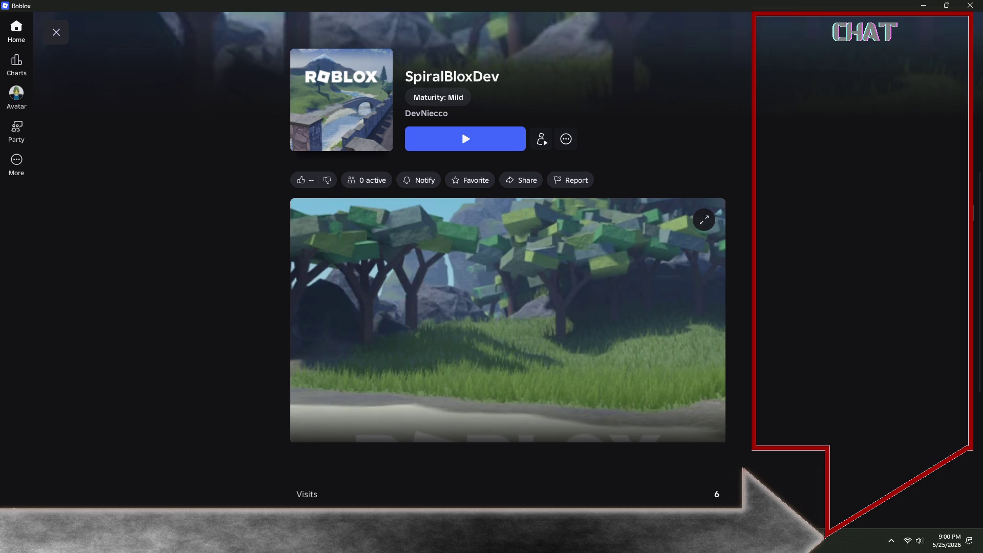
click(461, 130)
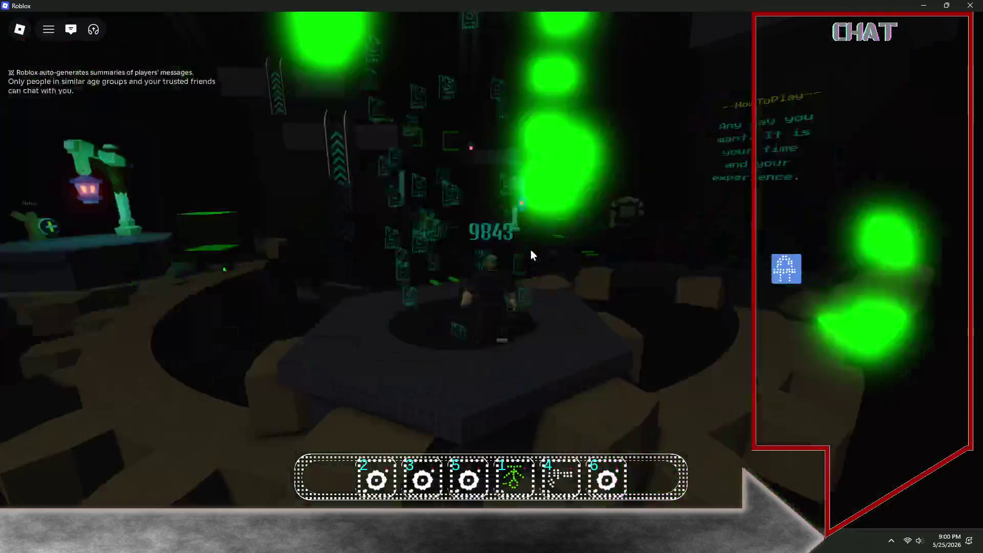
Open the F9 developer console, scroll through the Server log entries, then close it.
key(F9)
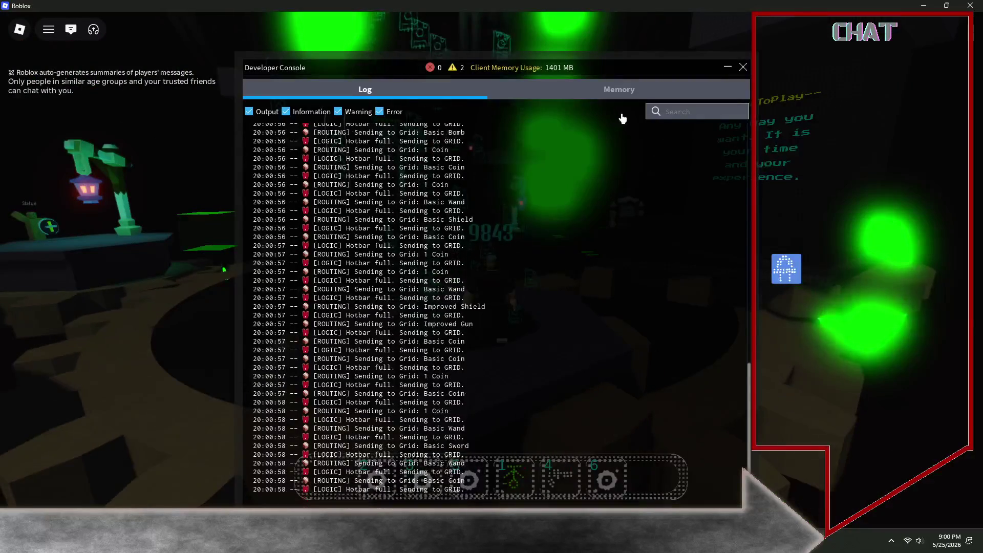
click(619, 113)
scroll(563, 198, up, 10)
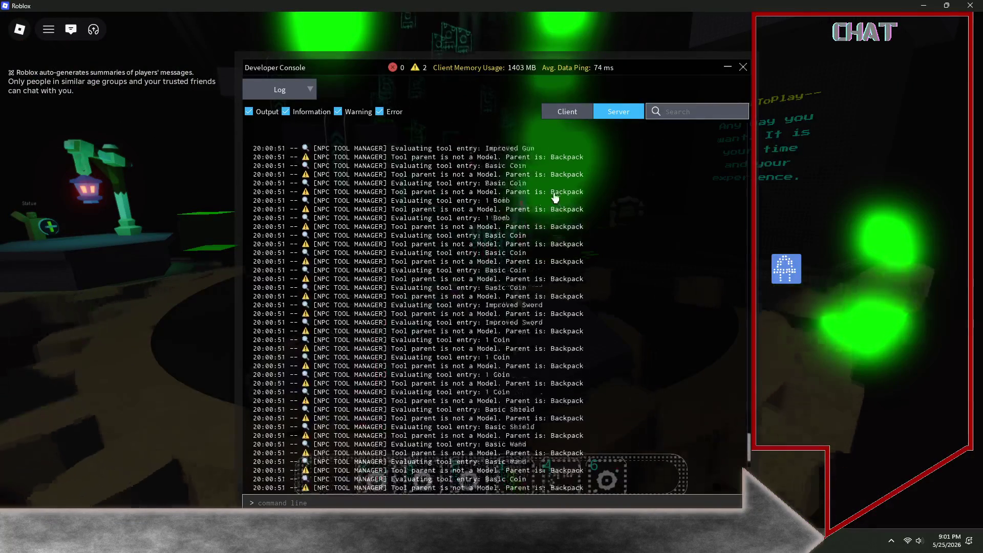
drag(749, 380, 757, 149)
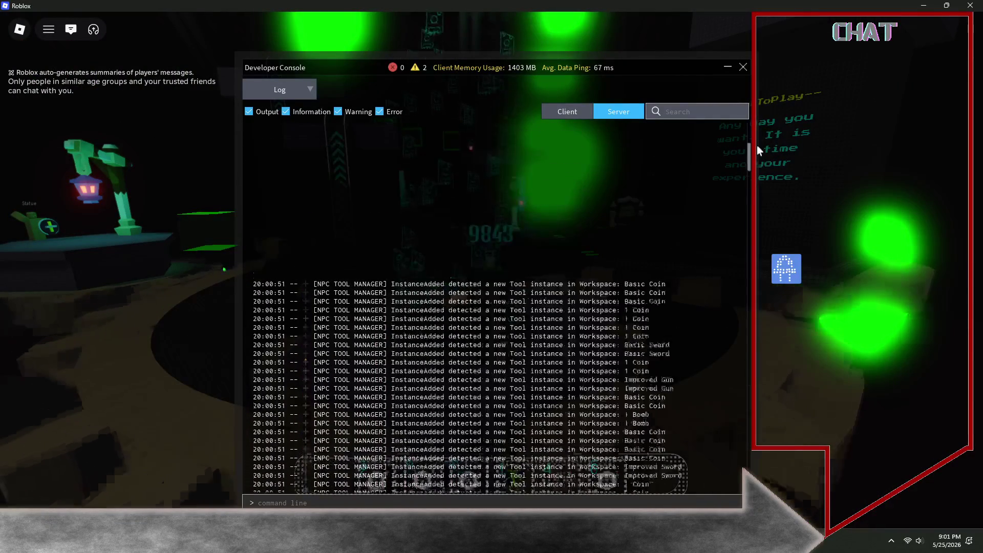
scroll(642, 213, down, 10)
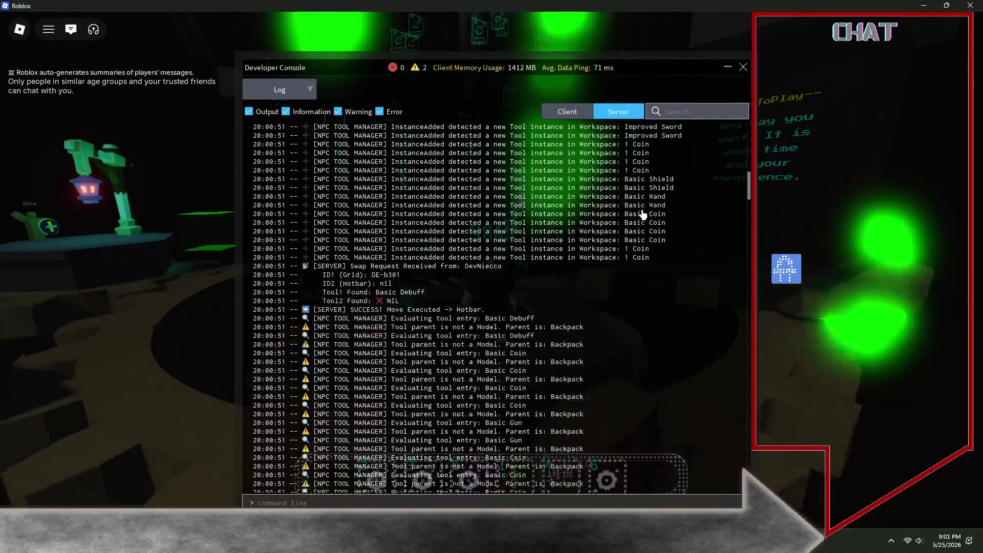
scroll(641, 217, down, 10)
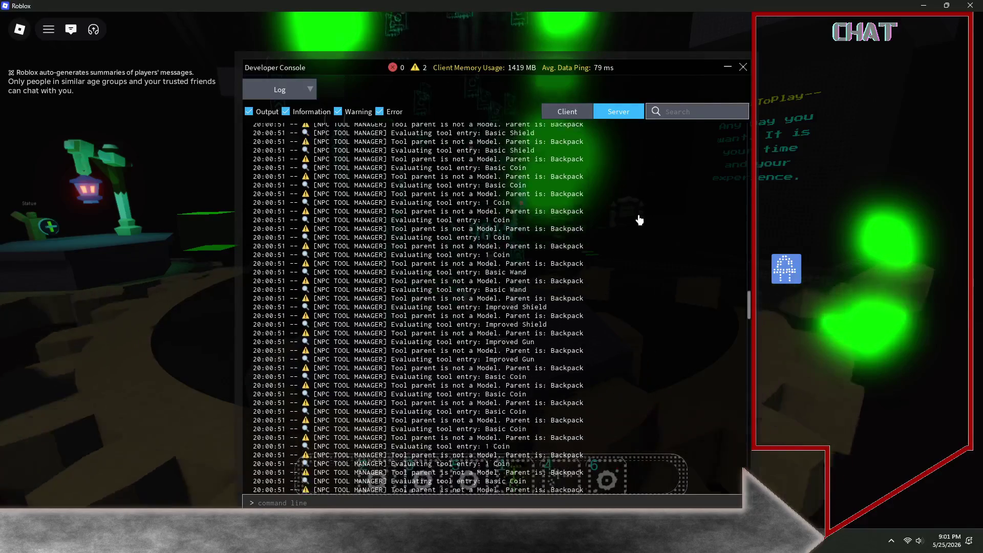
scroll(640, 225, down, 10)
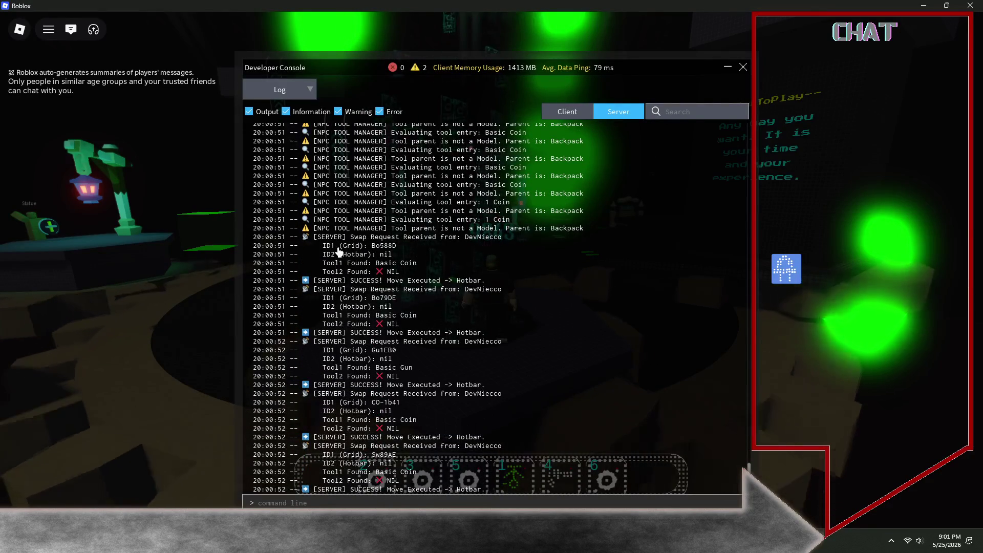
click(743, 67)
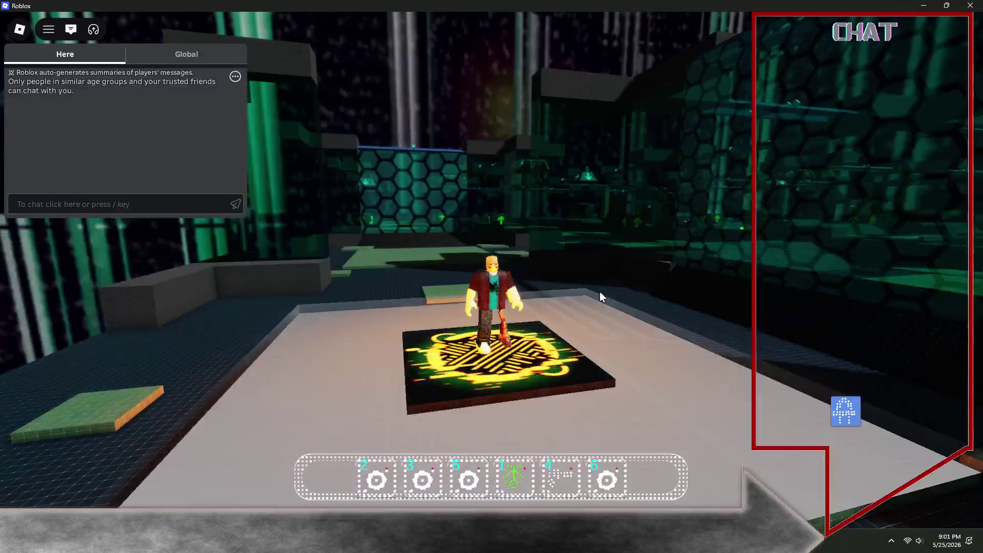
Run the avatar across the green platforms and blue rail bridge to the dark cross platform.
key(w)
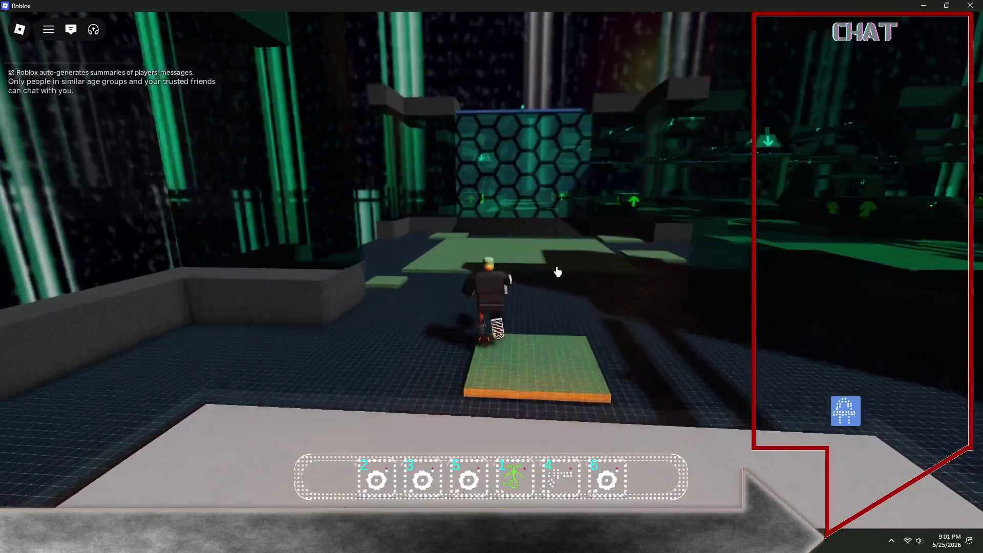
key(Left)
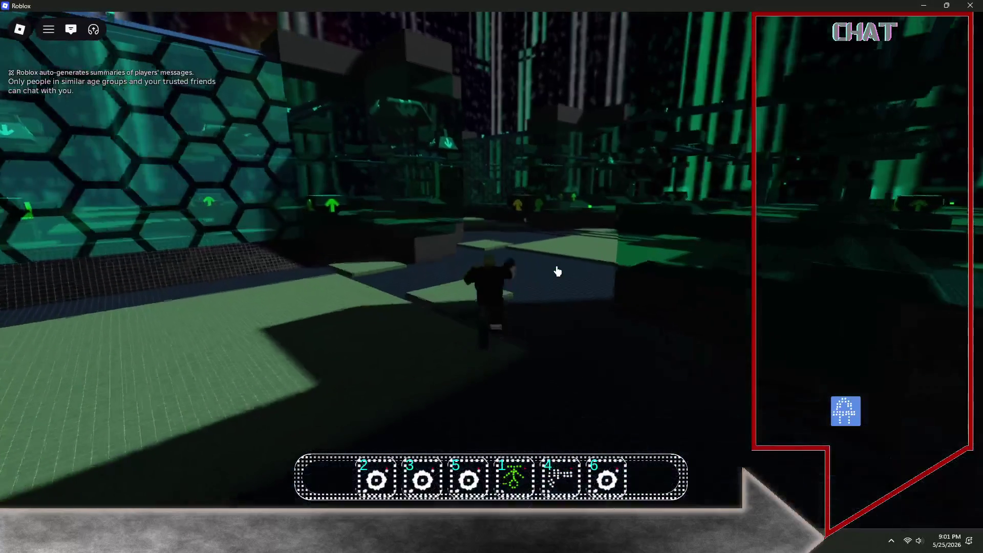
key(w)
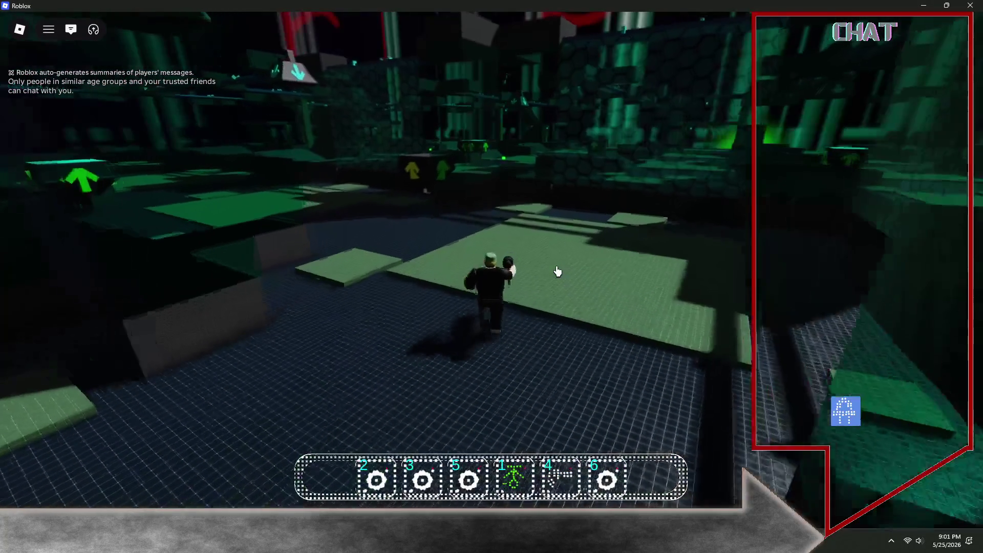
key(w)
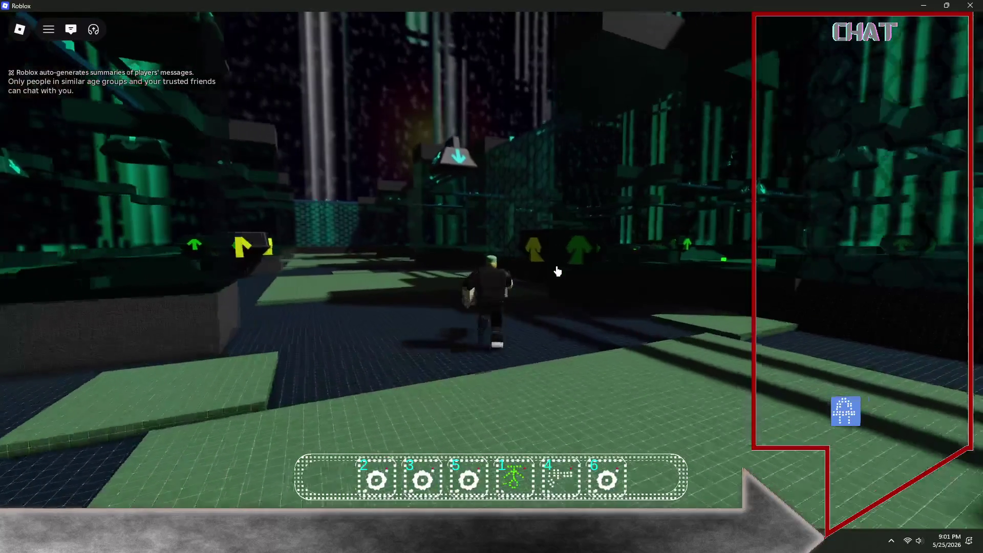
key(w)
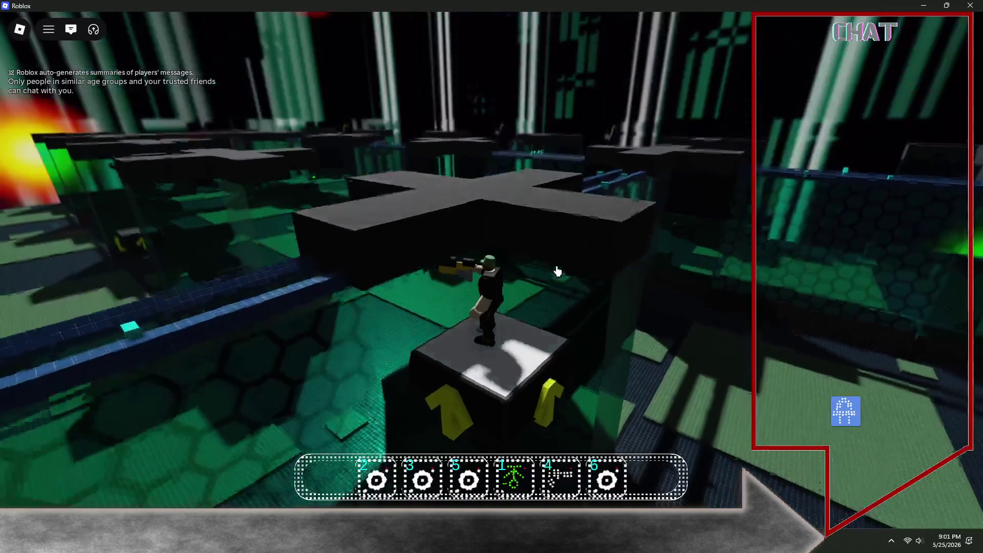
key(w)
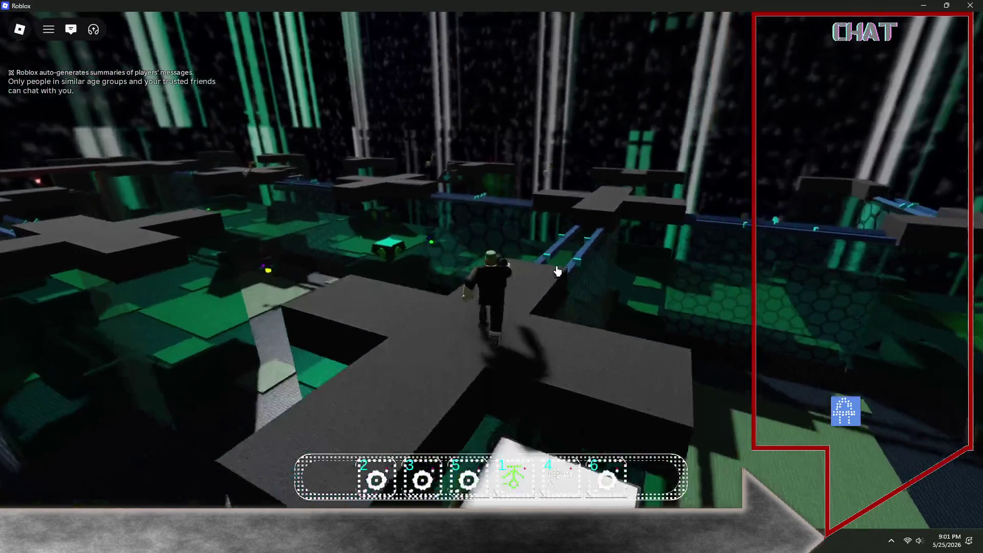
key(w)
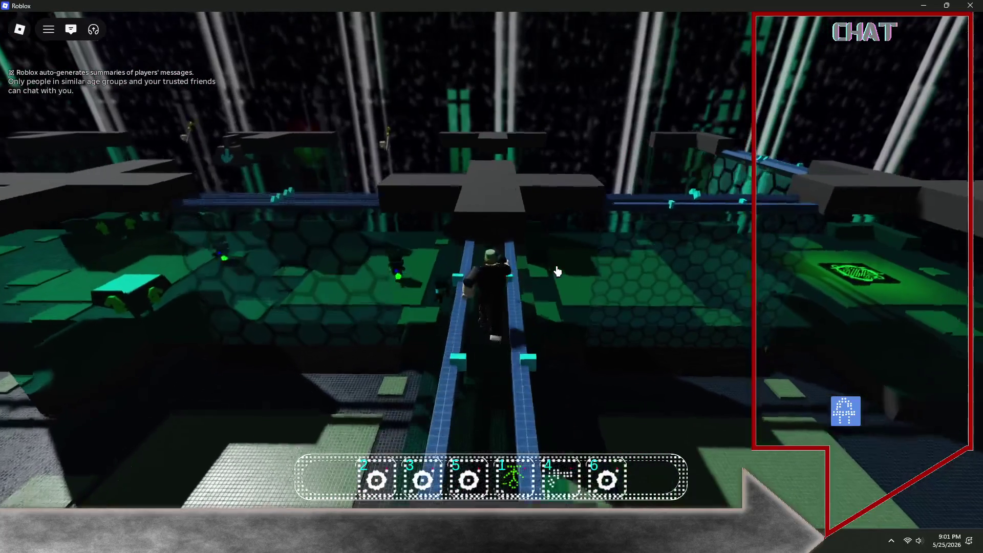
key(w)
key(space)
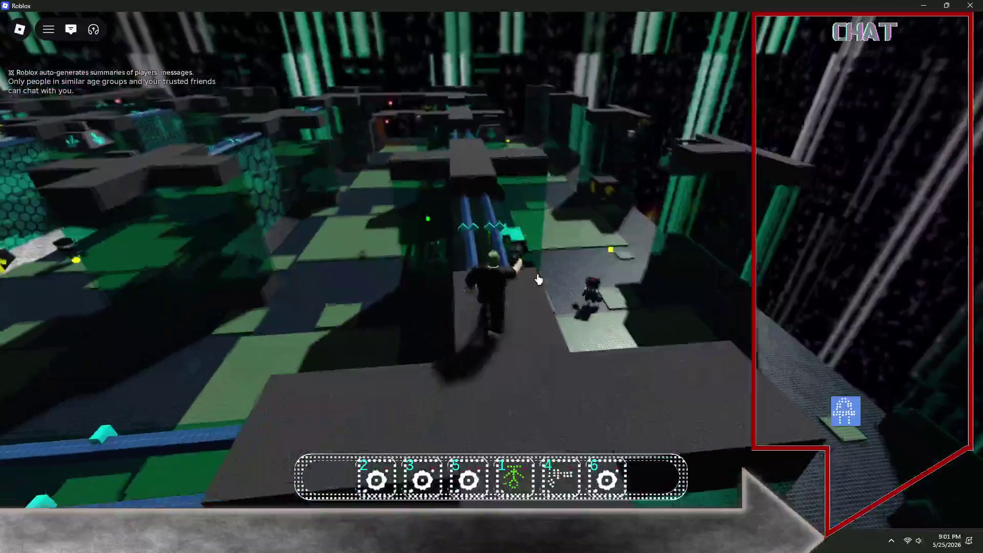
Reach the group of robot enemies, knock them apart, and bring up the in-game menu.
key(w)
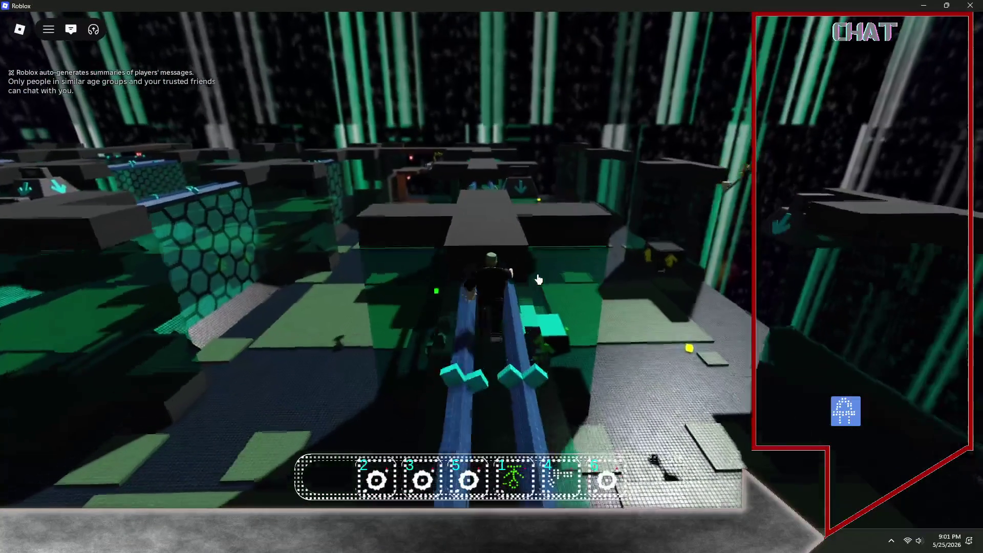
key(w)
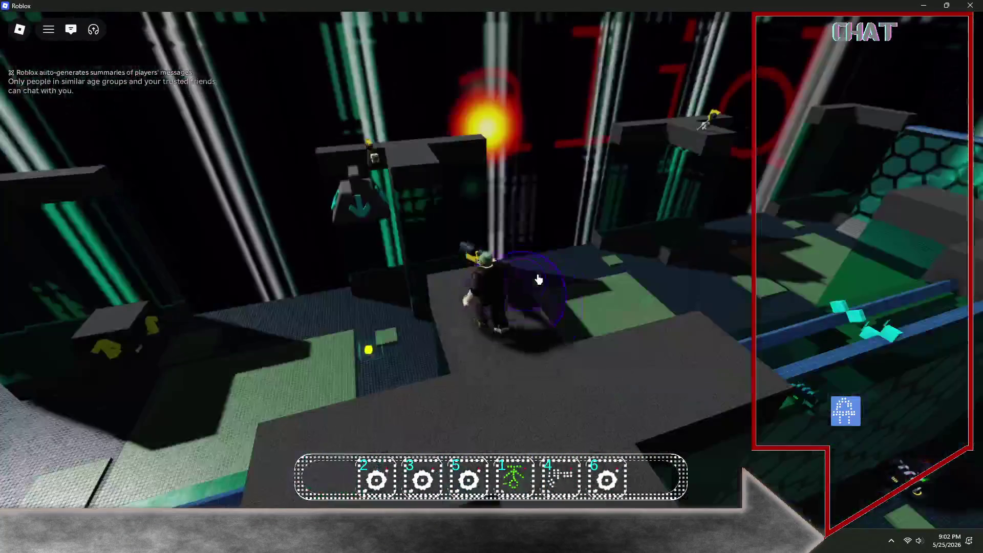
key(w)
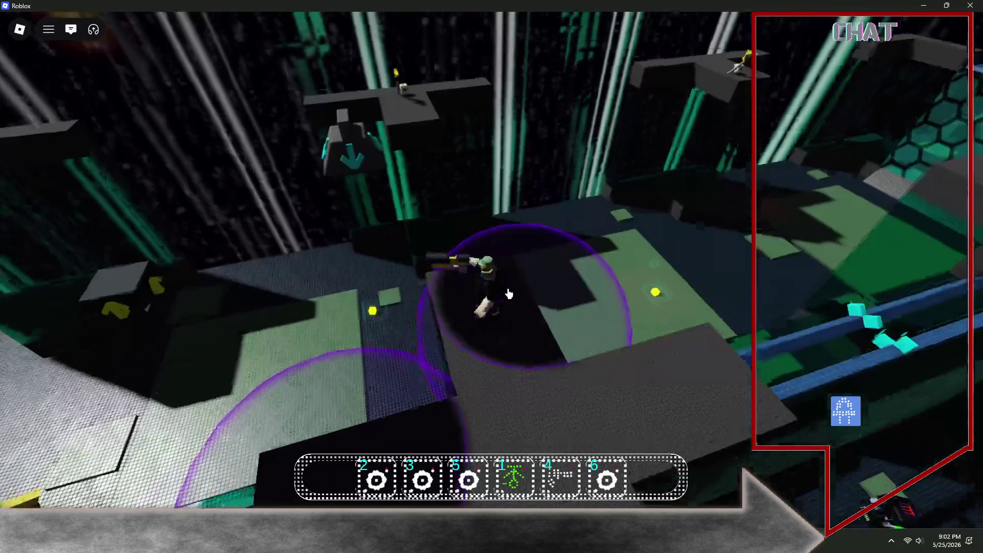
key(w)
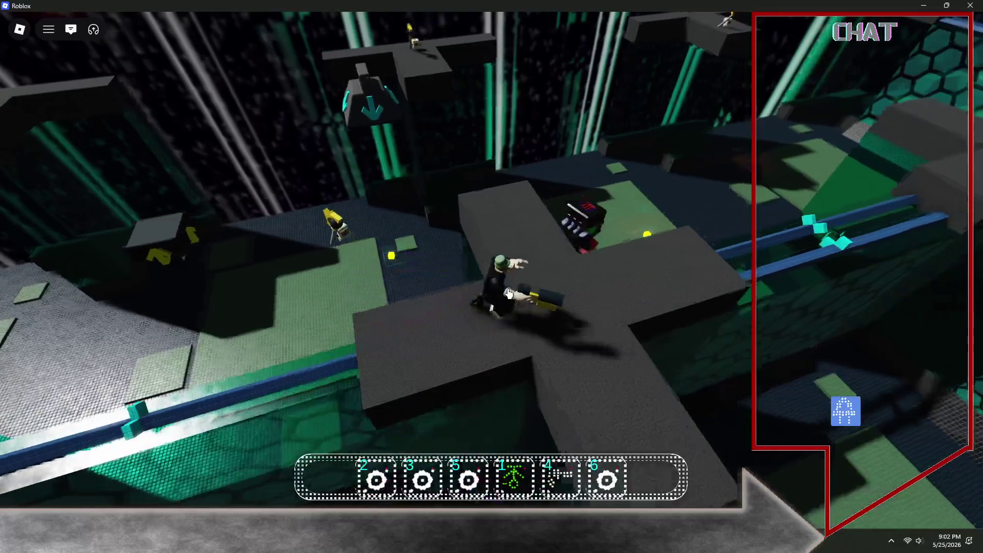
key(w)
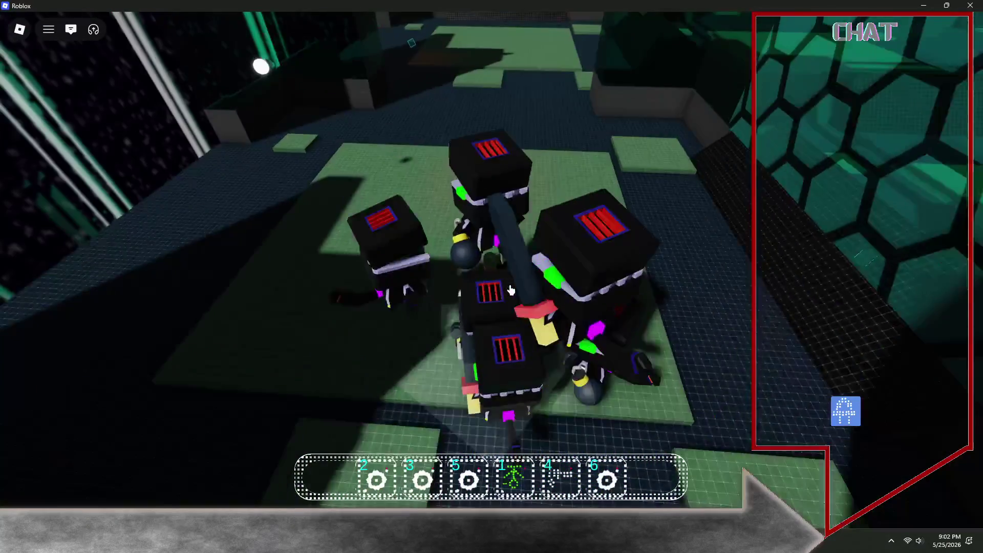
click(511, 290)
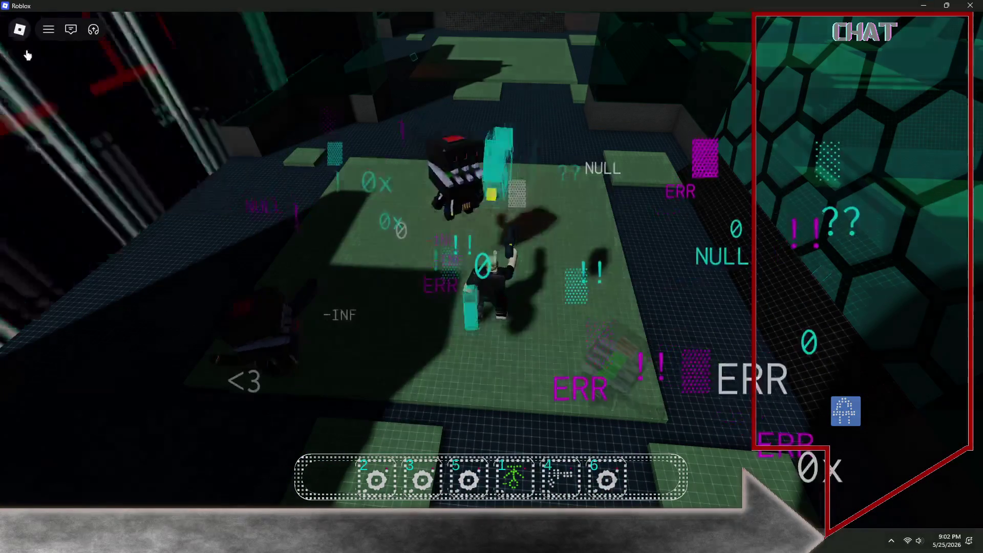
click(19, 29)
Leave the ArcadeDev experience, minimize the Roblox player, and switch back to Roblox Studio.
click(379, 441)
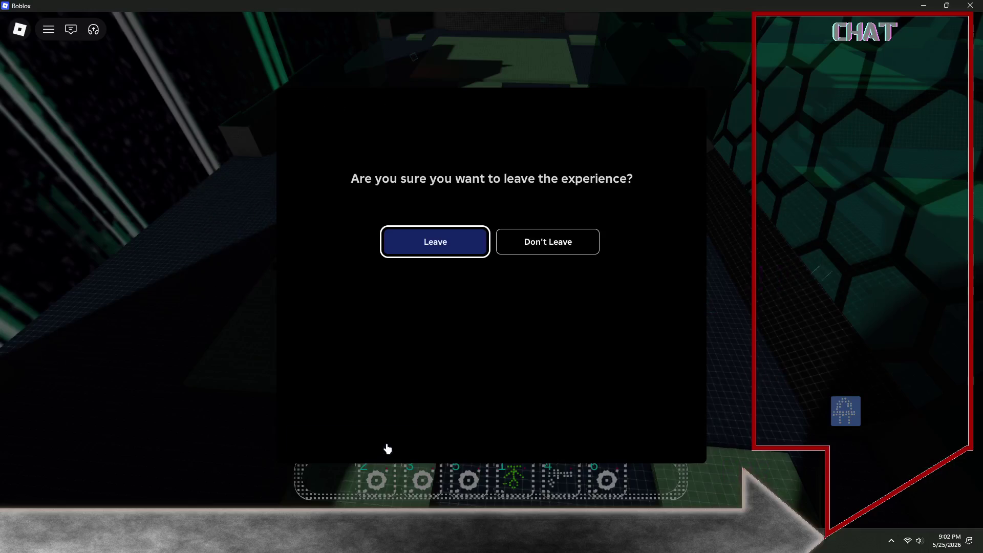
click(445, 244)
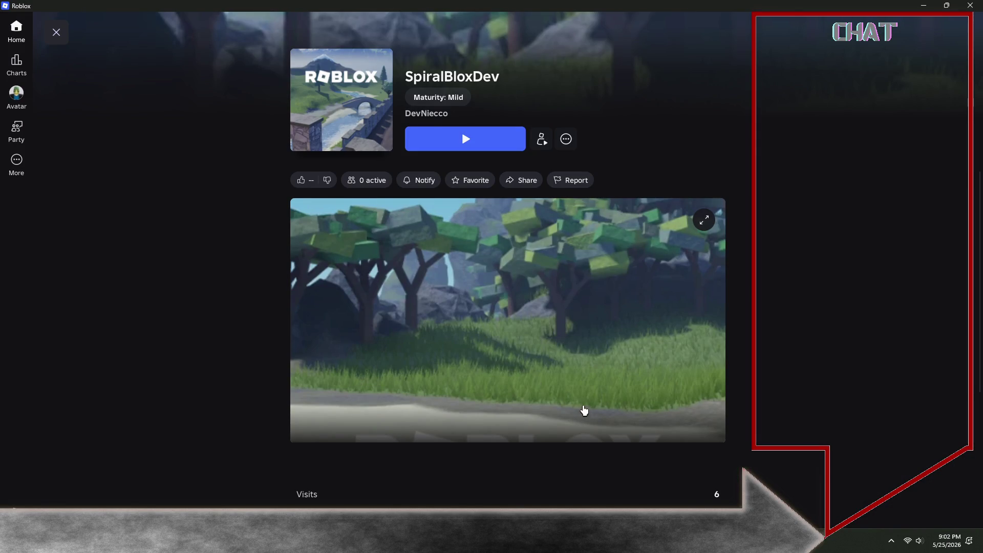
click(923, 5)
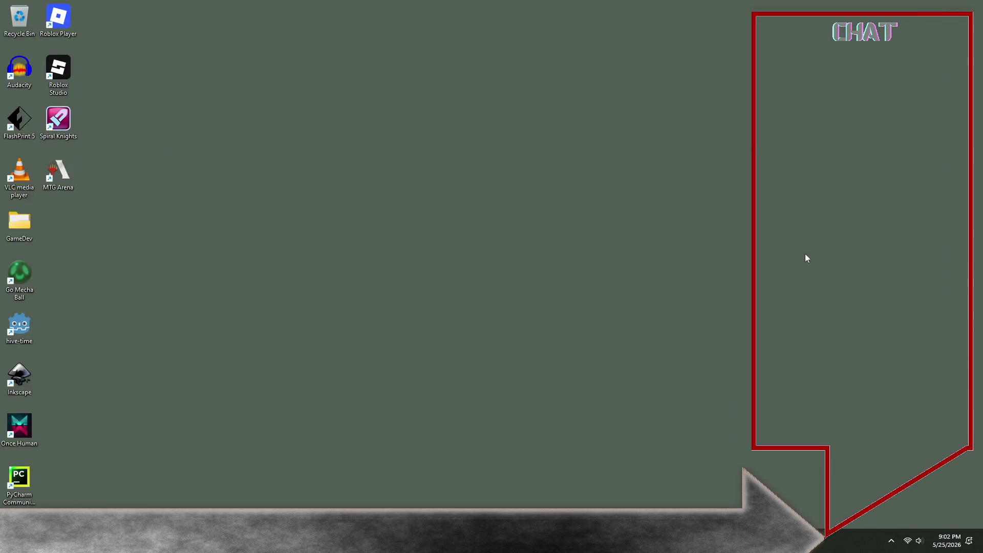
key(alt+Tab)
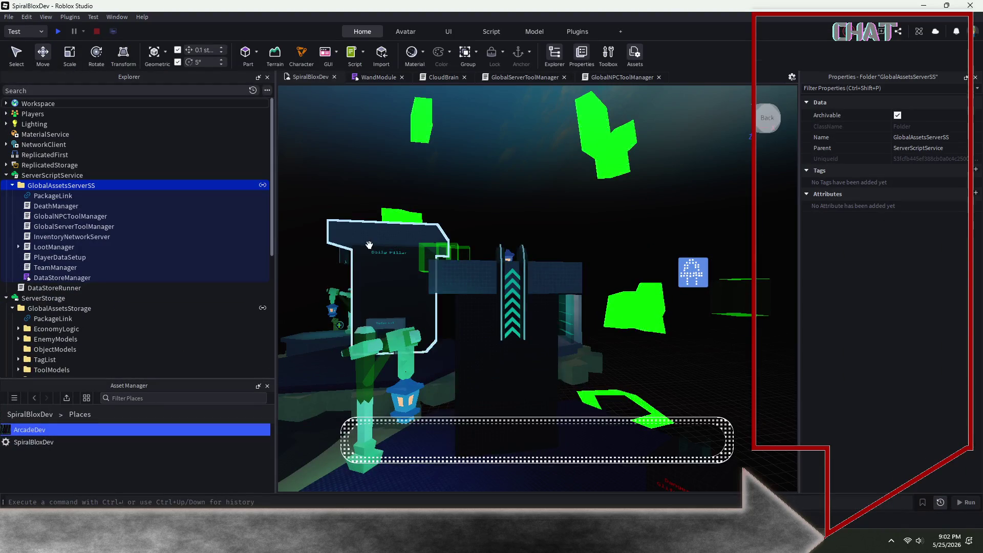
click(9, 17)
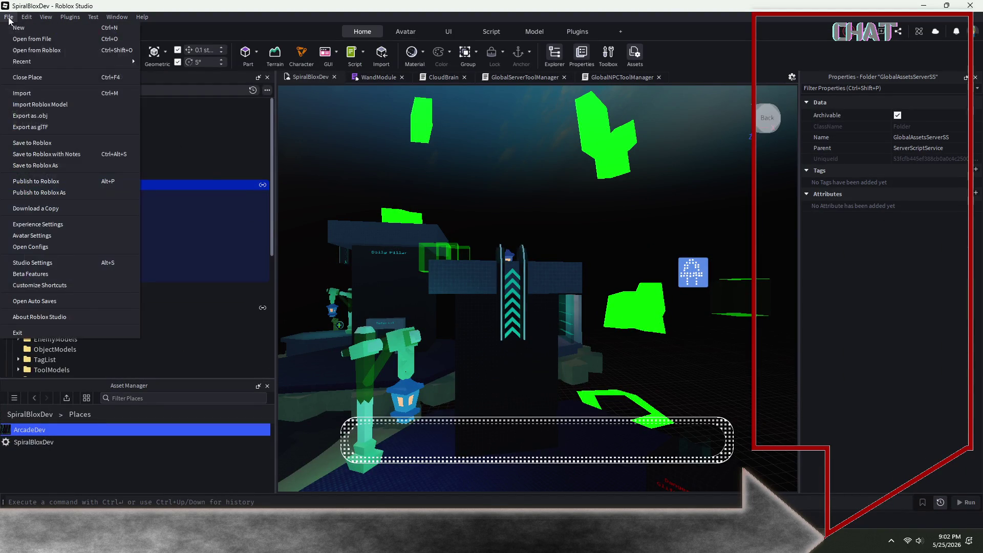
Use Publish to Roblox As to overwrite the existing SpiralBloxDev place, then dismiss the success message.
click(52, 192)
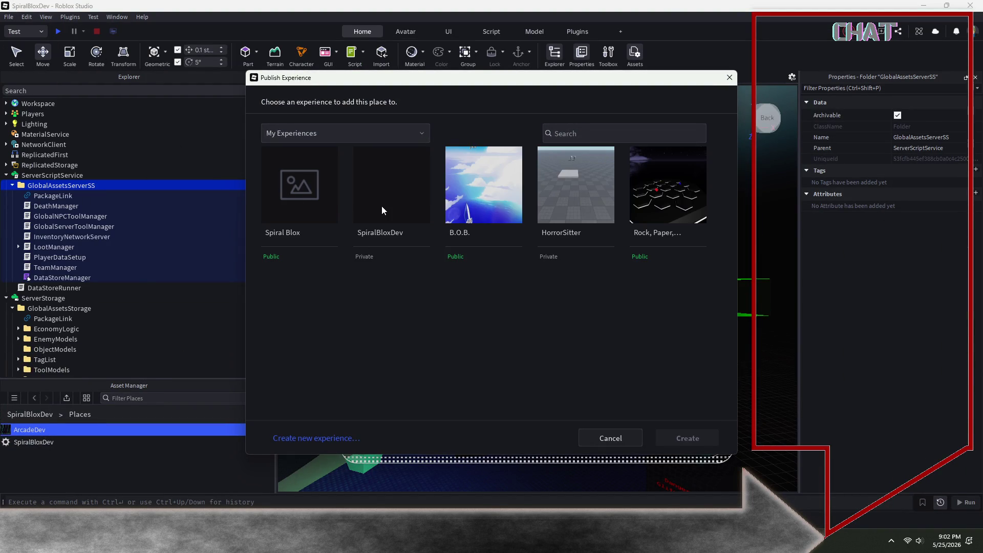
click(382, 210)
click(261, 217)
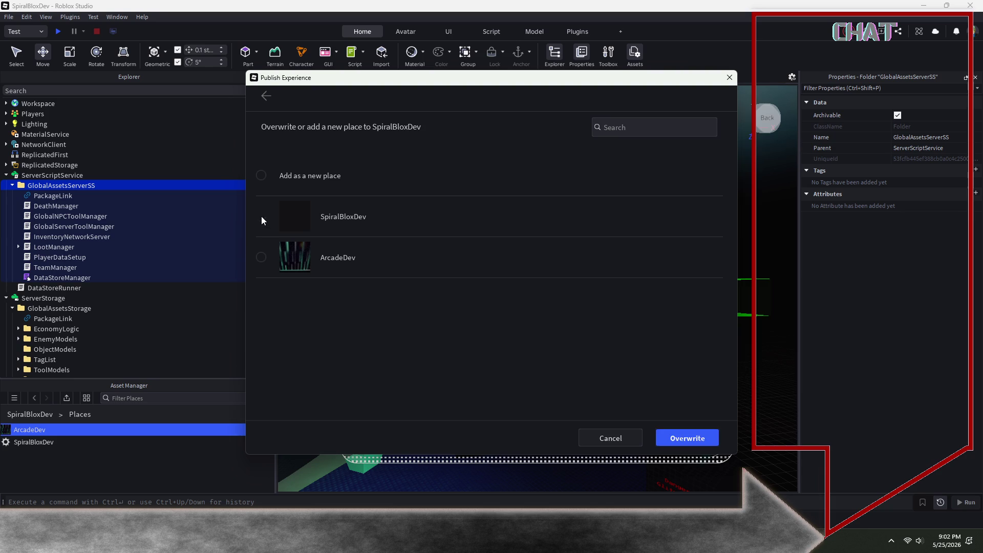
click(685, 439)
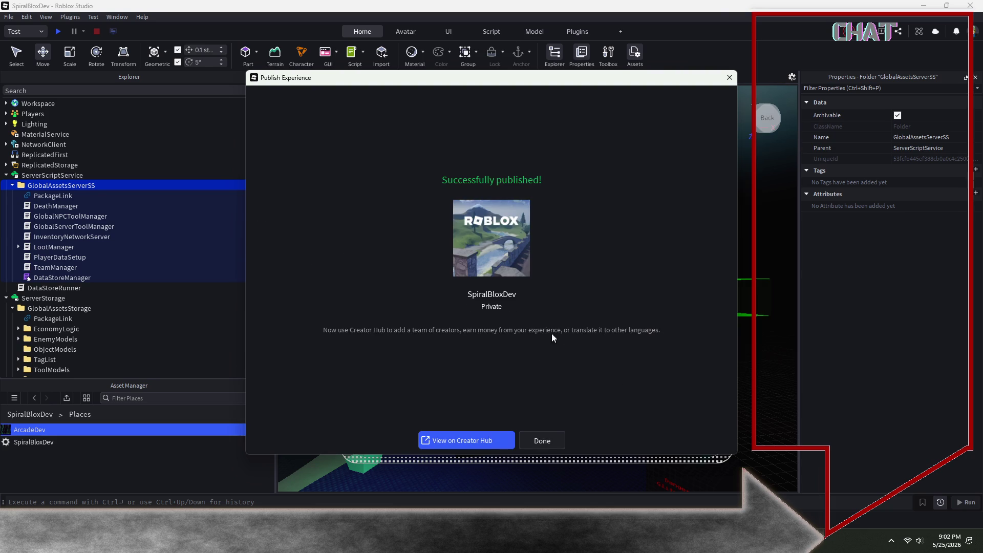
click(545, 442)
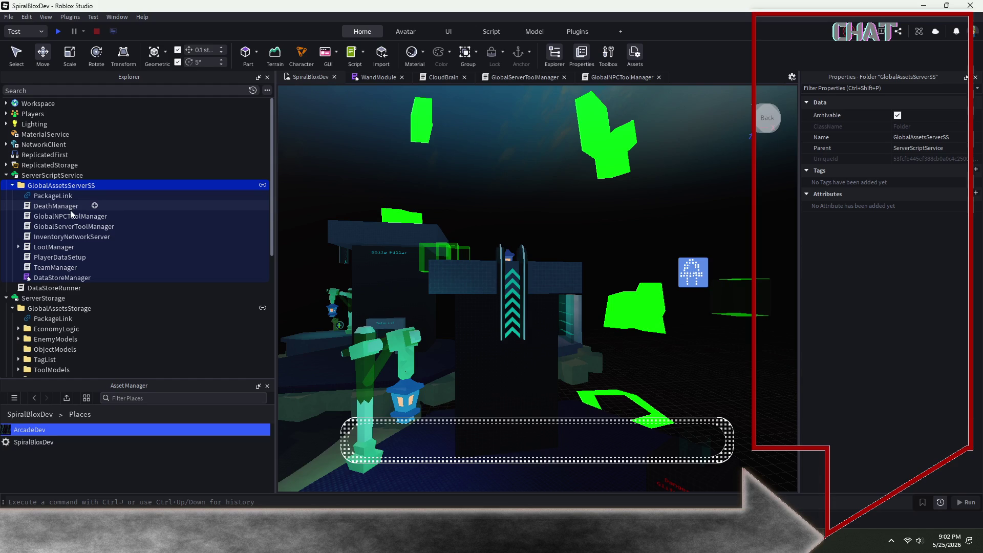
Copy the SpiralBloxDev place's ID to the clipboard from the Asset Manager.
scroll(103, 302, down, 6)
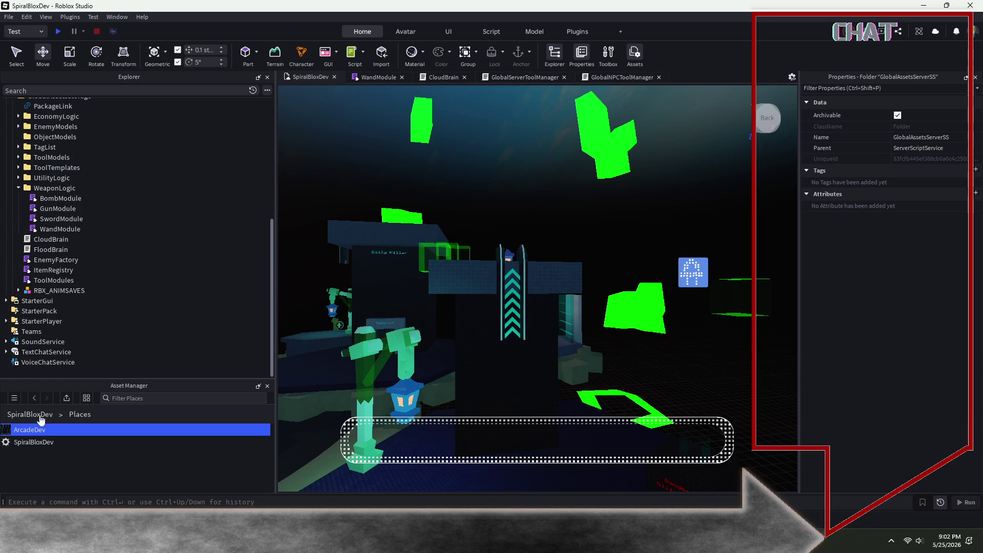
right_click(31, 441)
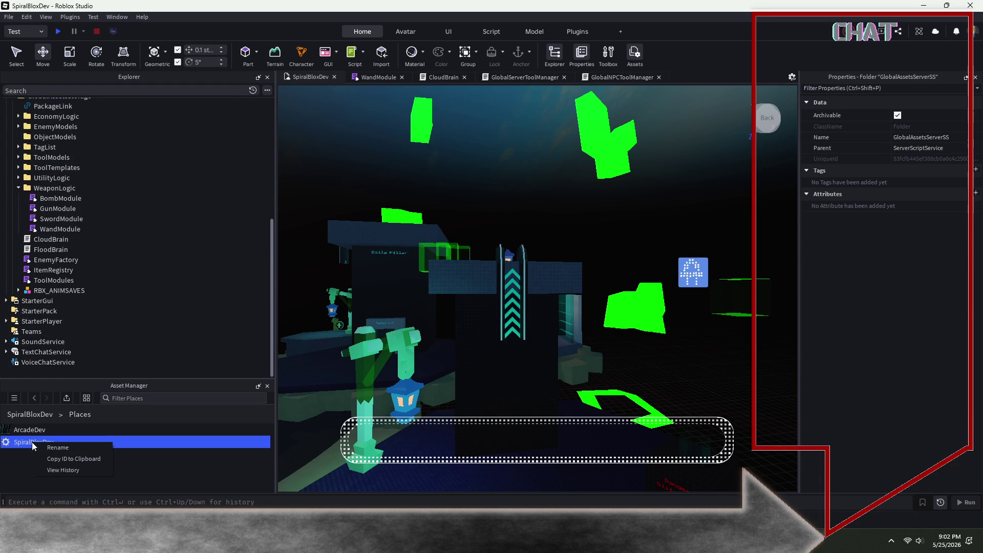
click(59, 459)
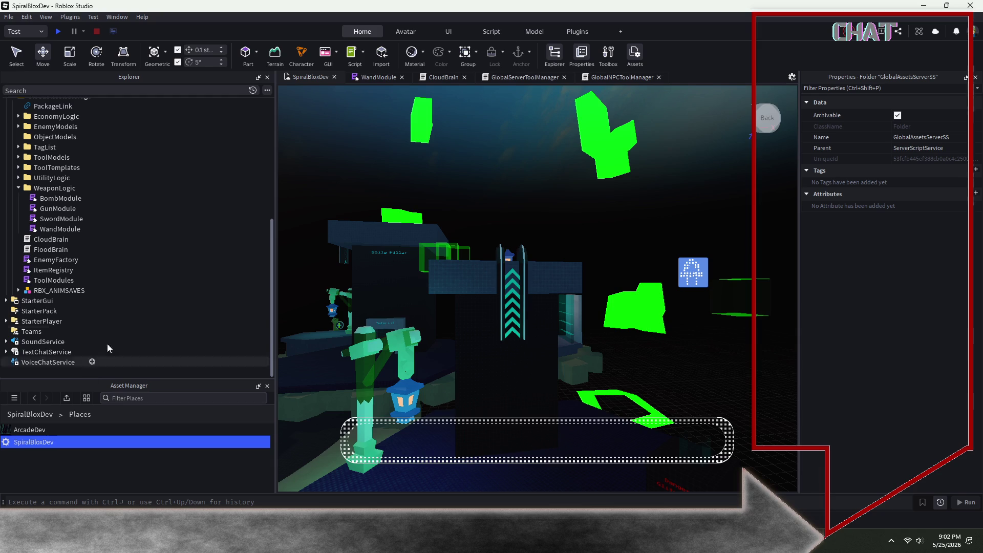
Open CloudBrain, then switch through WandModule to GlobalServerToolManager and scroll to its top.
double_click(51, 239)
scroll(563, 316, up, 20)
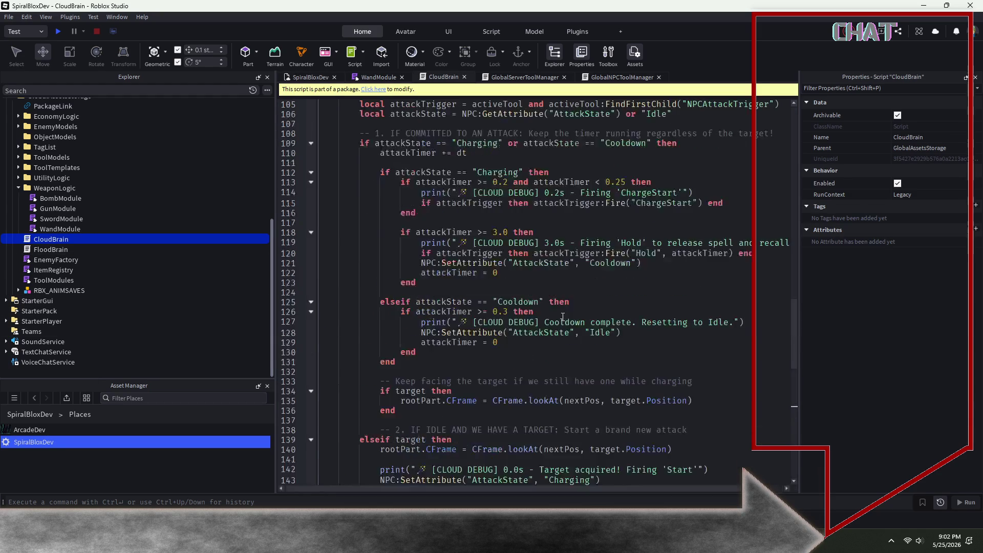
click(379, 77)
click(527, 78)
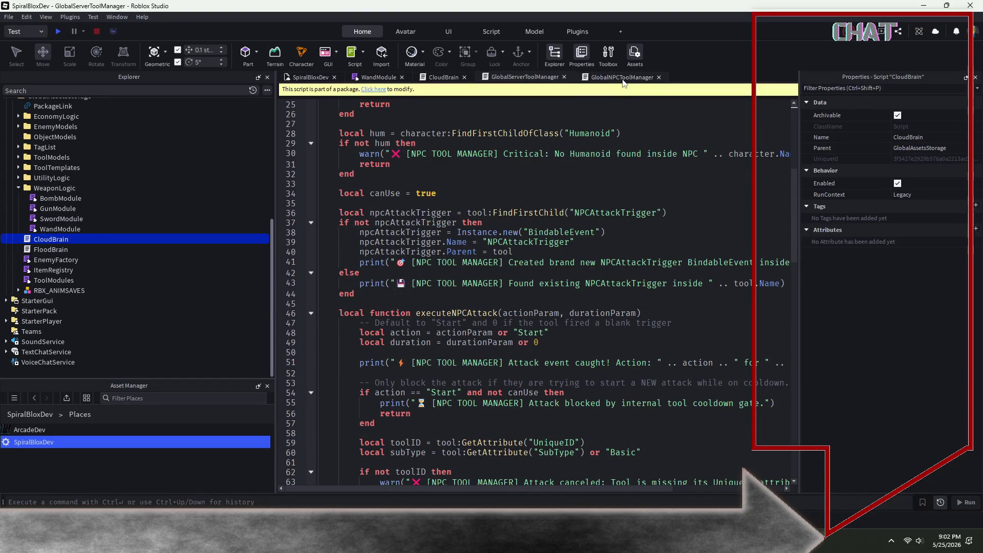
scroll(520, 214, up, 8)
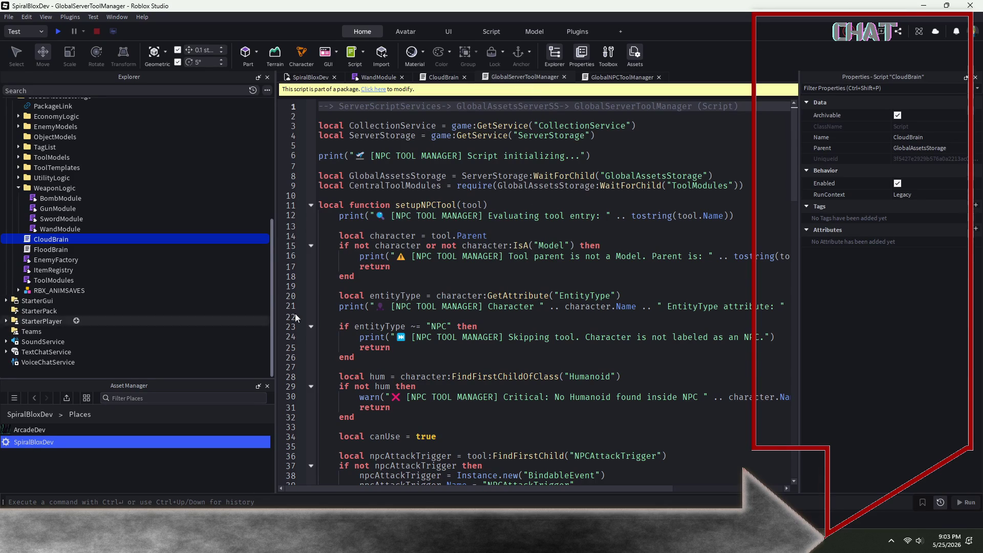
click(616, 157)
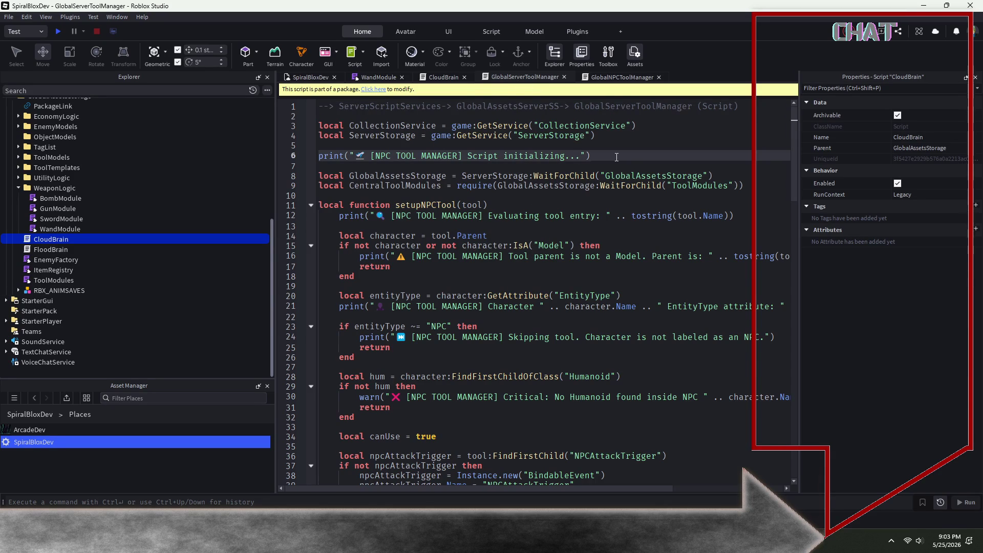
Undo the paste in GlobalServerToolManager until its original setupTool AttackEvent code returns.
key(ctrl+z)
key(ctrl+z)
key(ctrl+z)
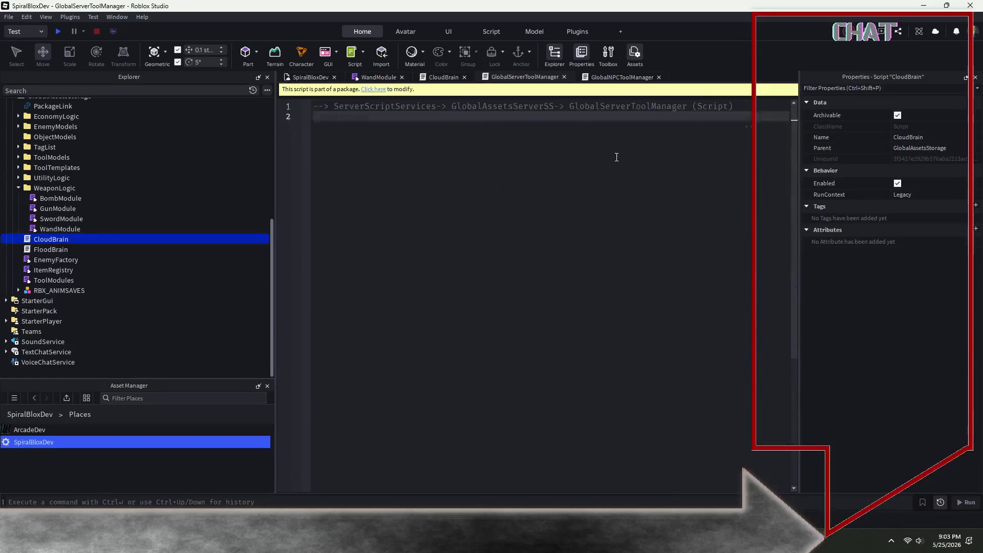
key(ctrl+z)
key(ctrl+z)
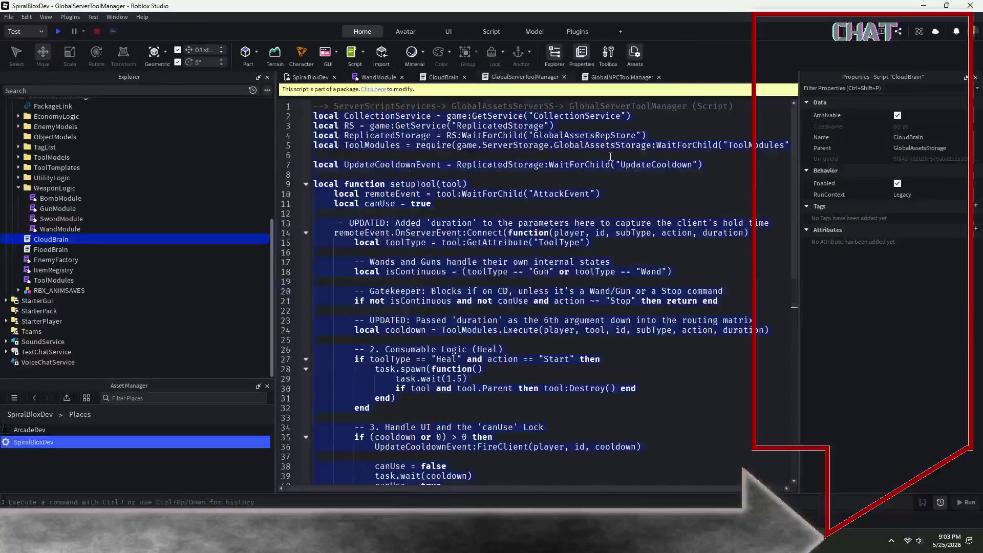
key(ctrl+z)
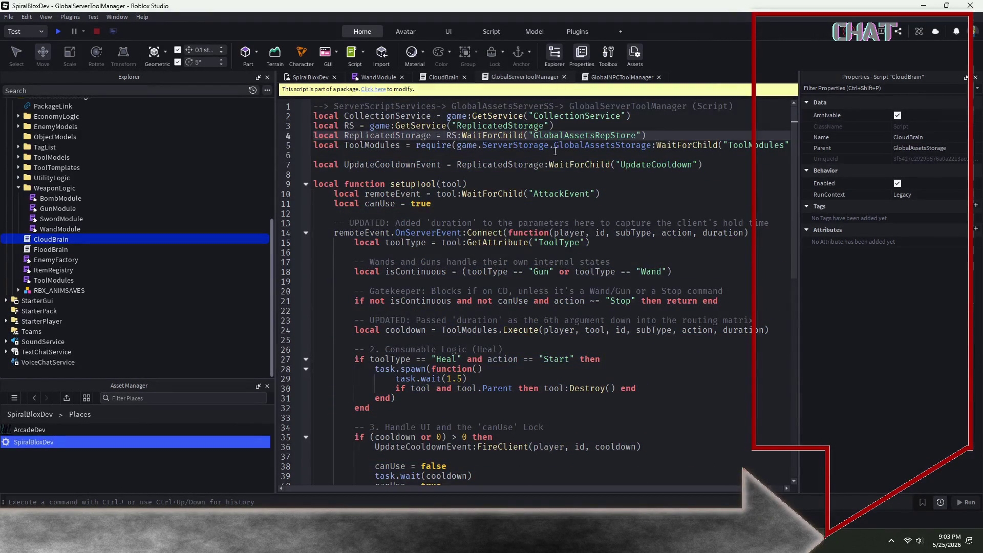
Switch to the GlobalNPCToolManager script and place the caret on empty line 2.
click(614, 76)
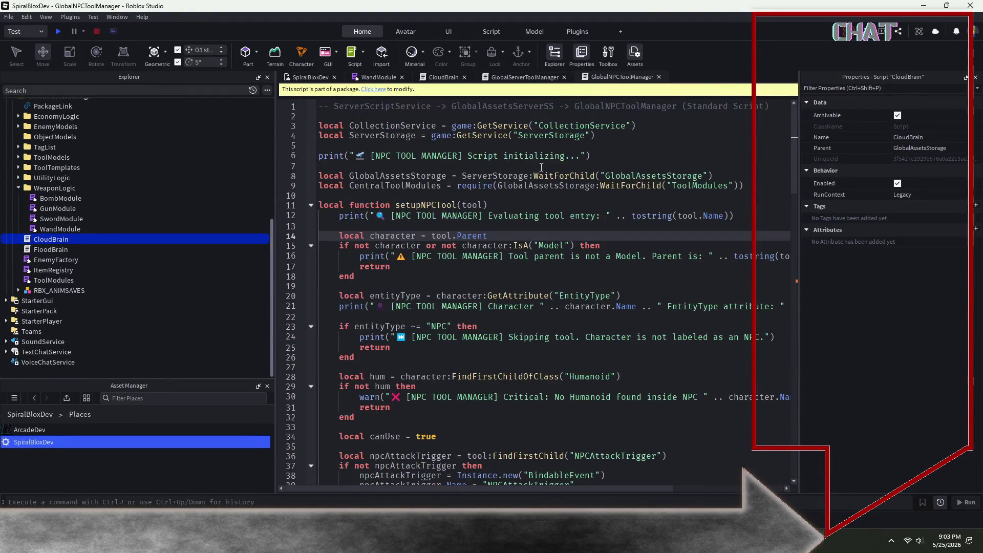
click(323, 116)
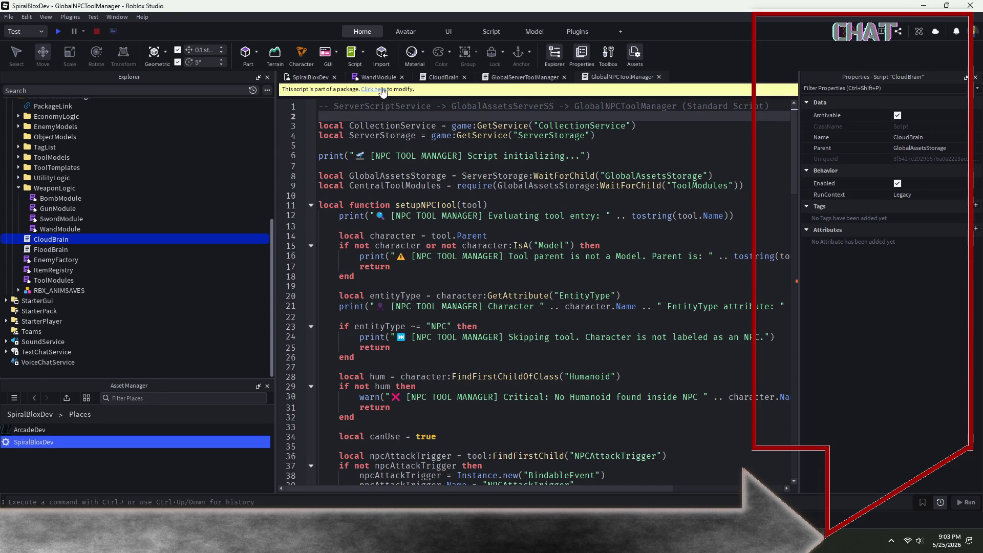
scroll(381, 92, down, 1)
Add the comment '--- lol I overwrote the wrong script. :)' at the top of the script.
text(---)
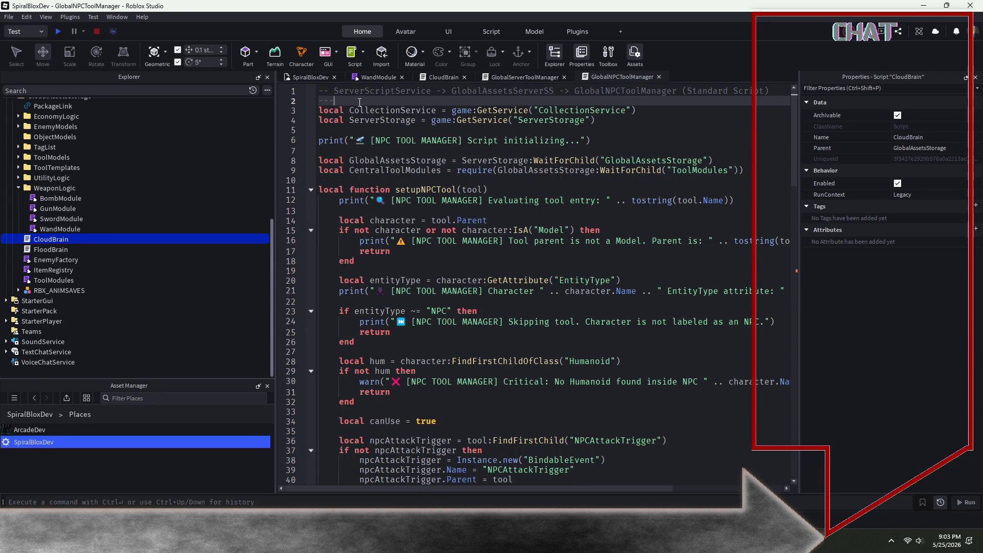
text( lol I over w)
text(rote the )
text(wrong sc)
text(ript. )
text(:)
click(396, 100)
key(BackSpace)
Replace the old code below the header with the pasted updated NPC manager code.
click(353, 141)
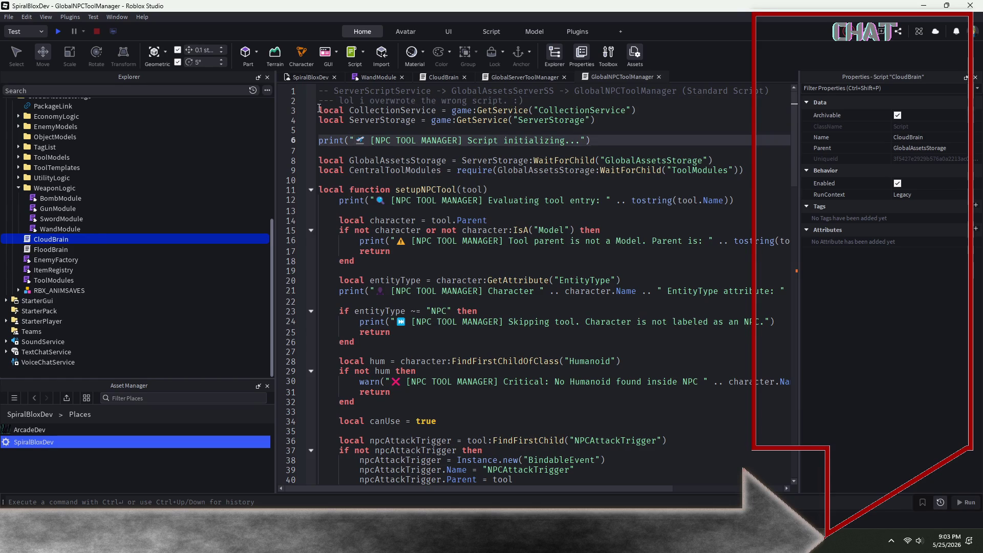
mouse_move(319, 108)
mouse_down()
mouse_move(461, 264)
mouse_move(537, 483)
mouse_move(640, 484)
mouse_move(672, 446)
mouse_move(665, 429)
mouse_up()
key(BackSpace)
key(ctrl+v)
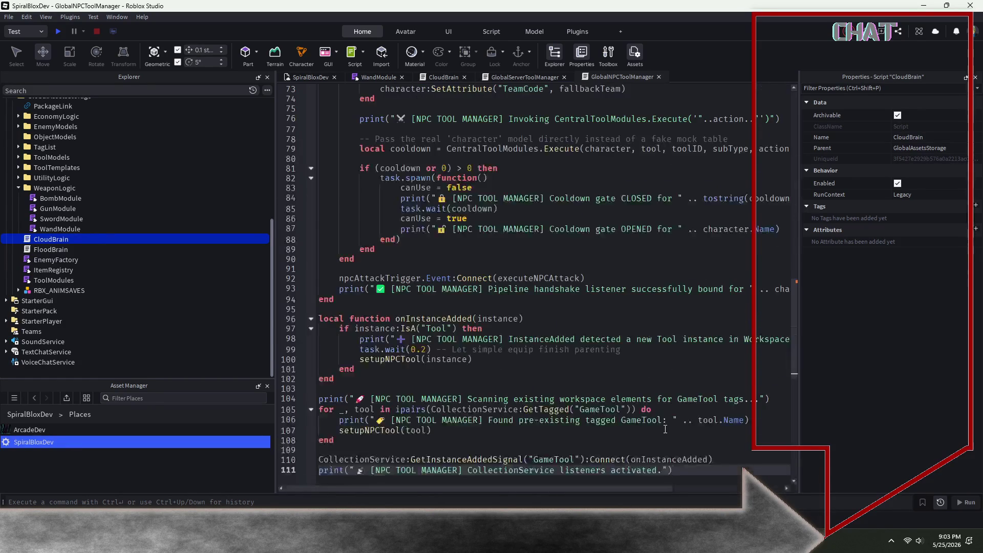
scroll(611, 393, up, 20)
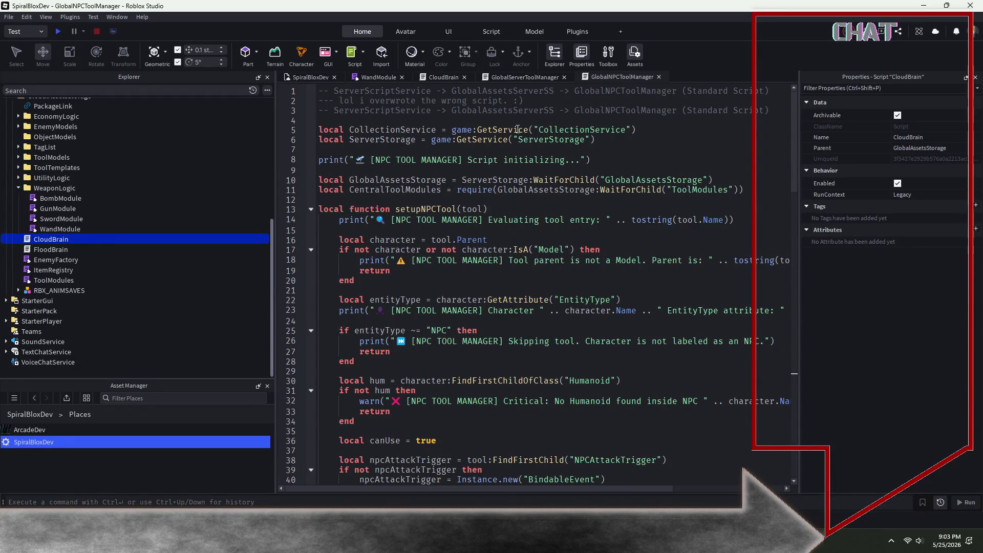
Trim the header to '-- ServerScriptService -> GlobalAssetsServerSS -> GlobalNPCToolManager (Script)' and publish GlobalAssetsServerSS to its package.
drag(527, 100, 318, 101)
key(BackSpace)
key(BackSpace)
key(BackSpace)
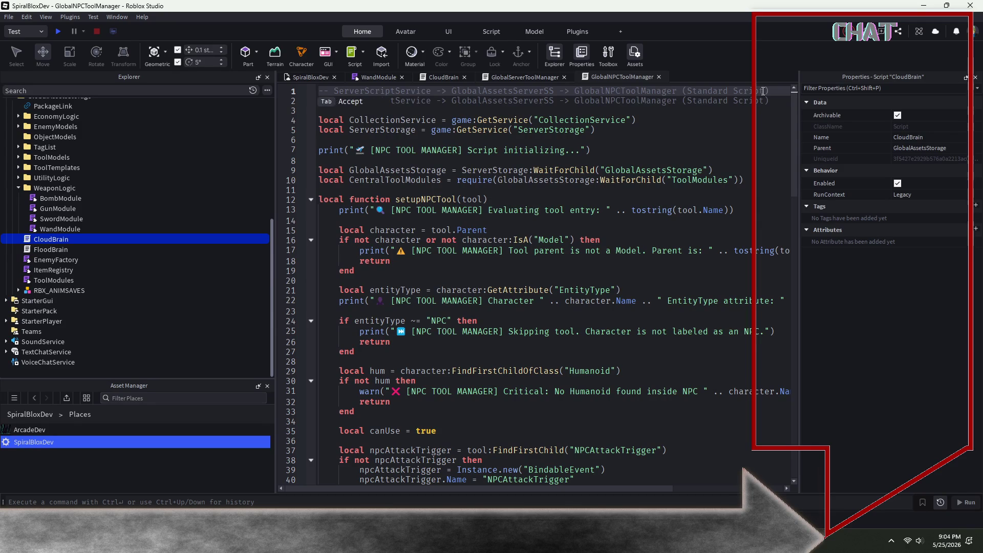
drag(765, 91, 318, 90)
key(BackSpace)
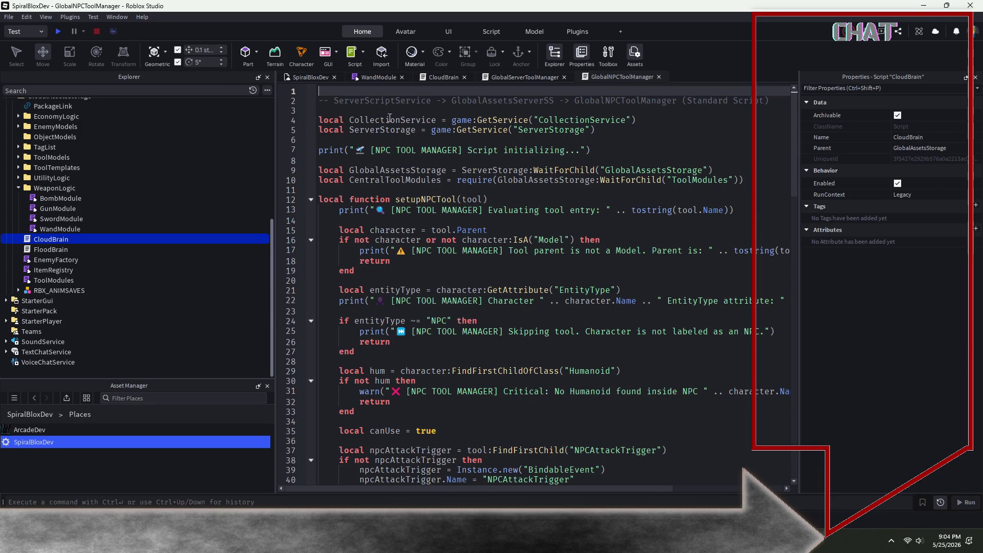
key(Delete)
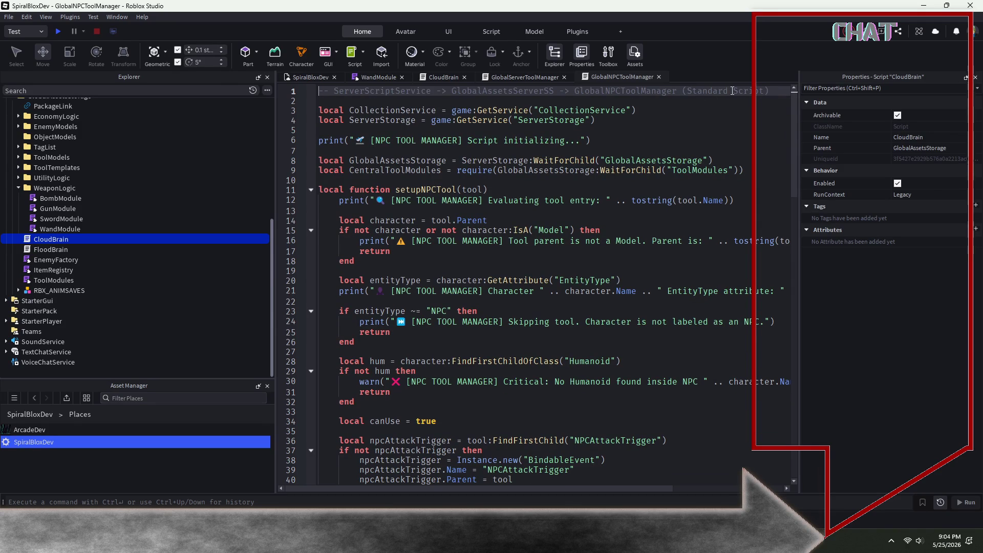
drag(732, 91, 686, 90)
key(BackSpace)
click(320, 101)
scroll(205, 254, up, 3)
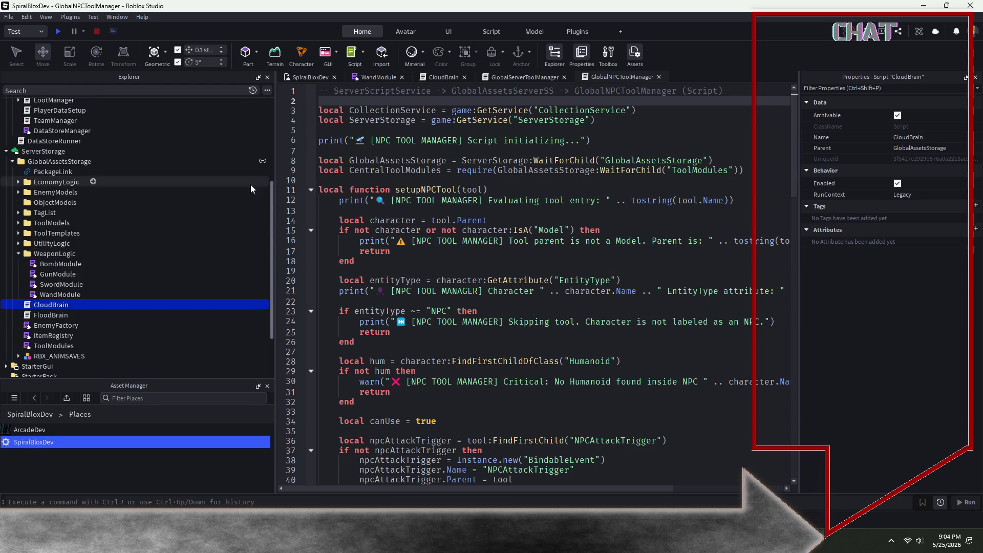
scroll(121, 217, up, 5)
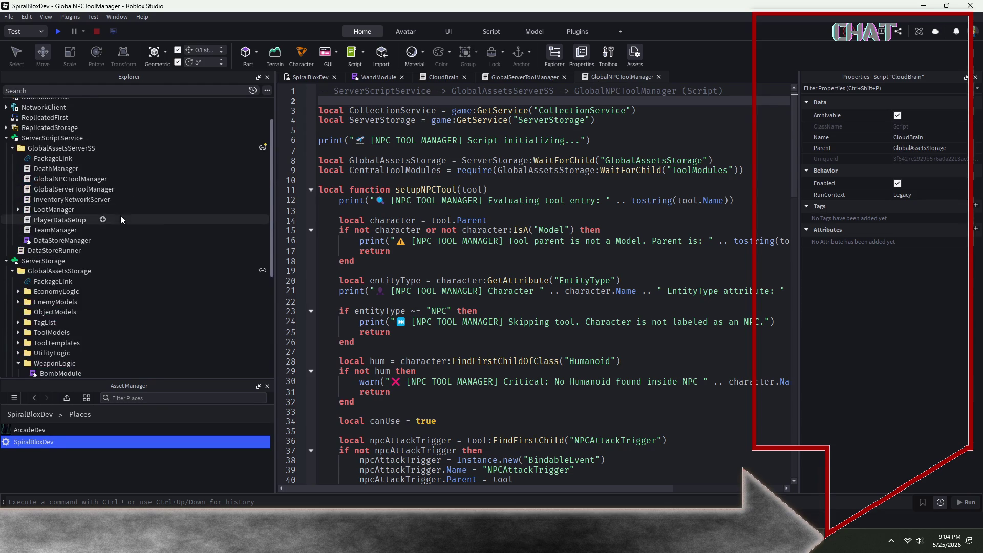
right_click(262, 147)
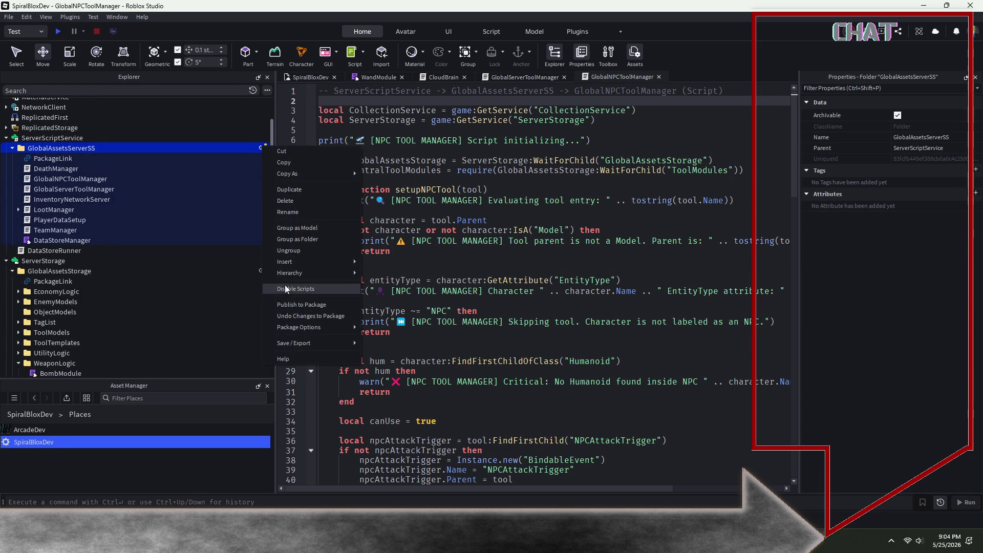
click(294, 308)
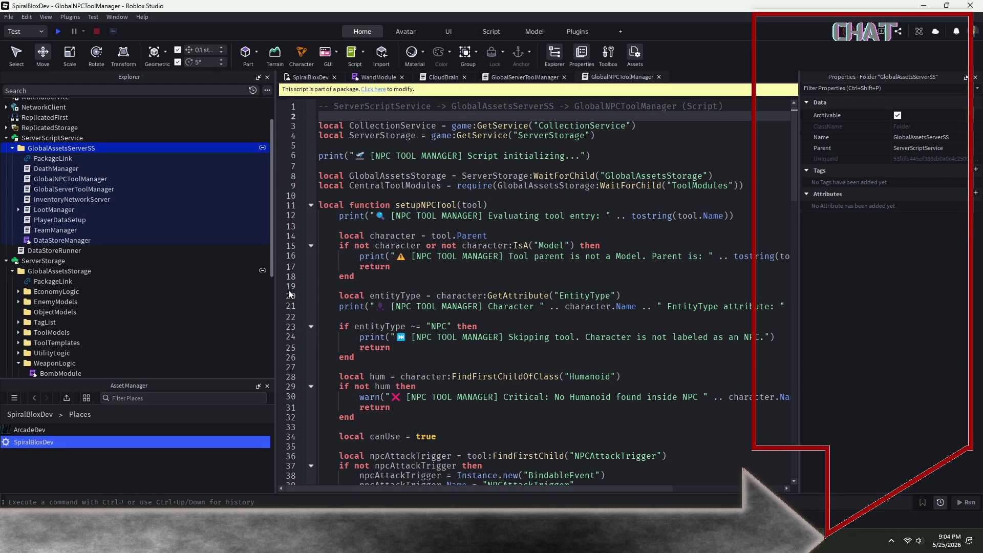
Open WandModule and select its line-106 player-or-NPC character lookup, then open SwordModule.
scroll(118, 306, down, 3)
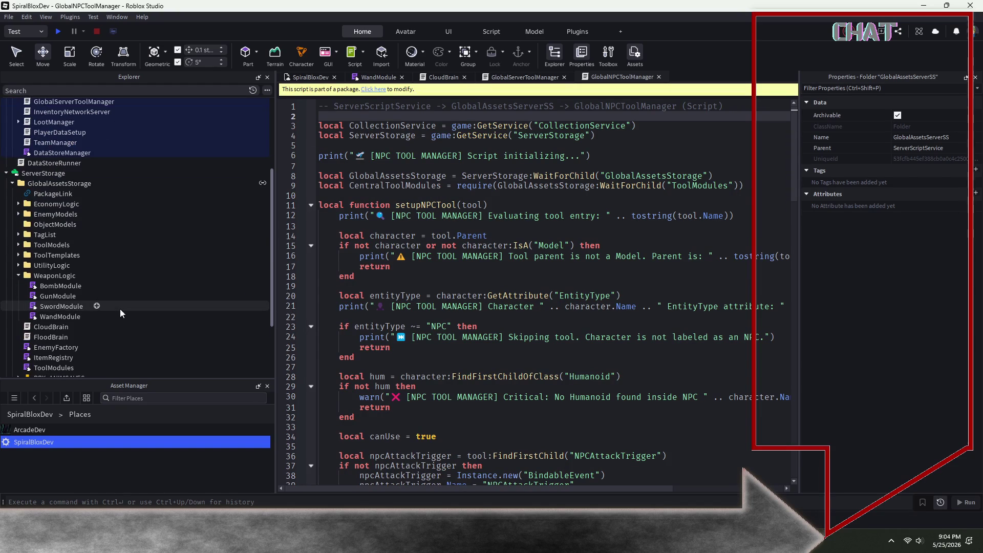
click(62, 316)
double_click(66, 319)
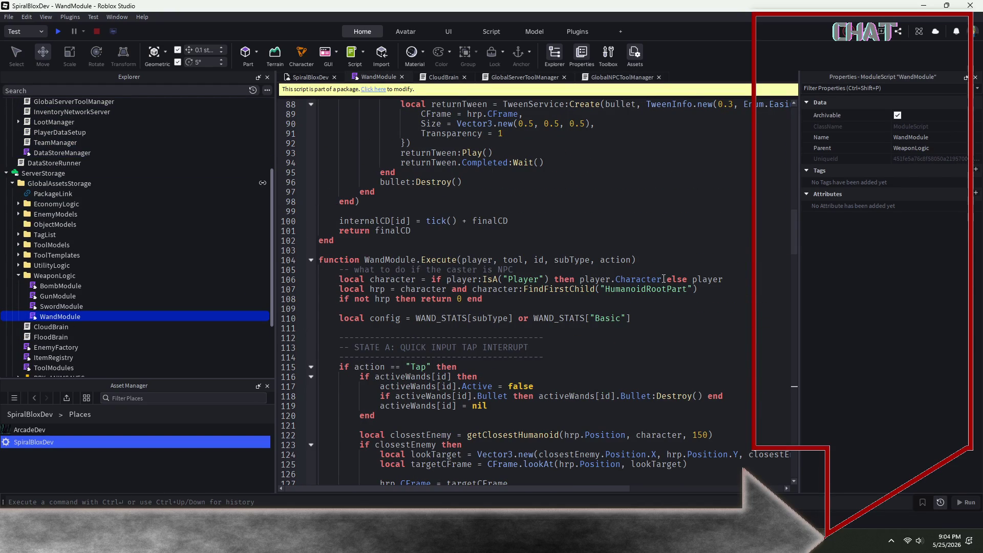
mouse_move(735, 280)
mouse_down()
mouse_move(358, 289)
mouse_move(314, 281)
mouse_move(318, 308)
mouse_up()
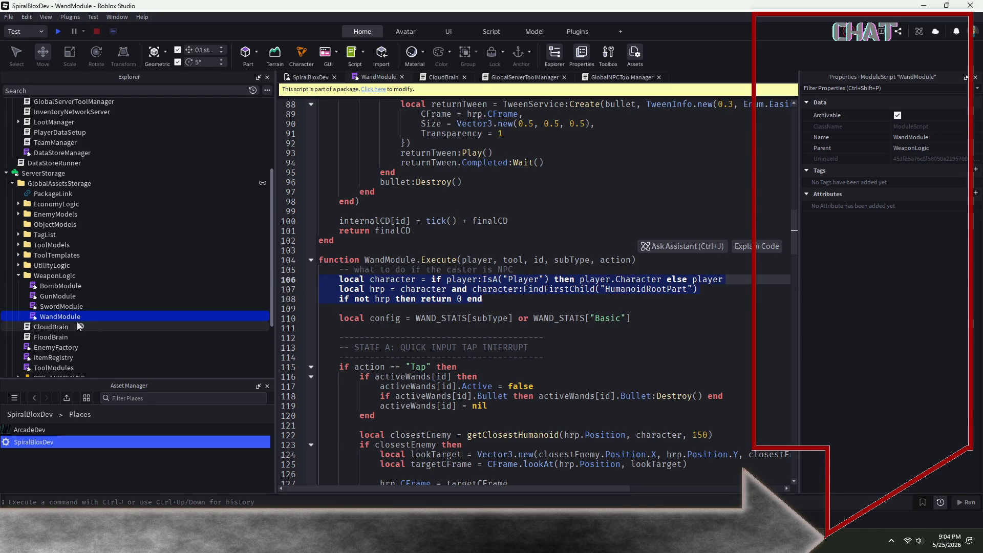
double_click(68, 306)
Compare WandModule's character lookup against SwordModule's Execute code.
scroll(474, 266, down, 7)
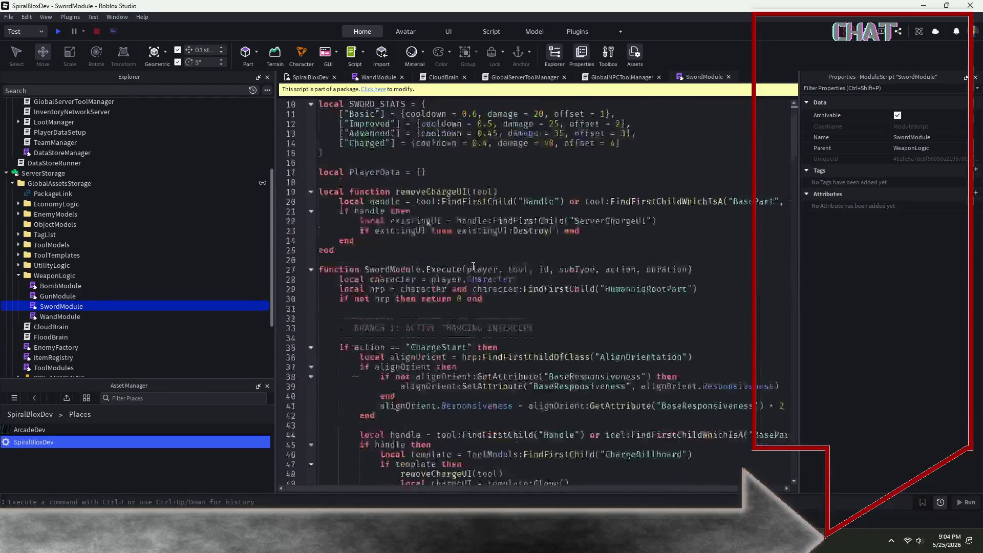
scroll(473, 267, down, 8)
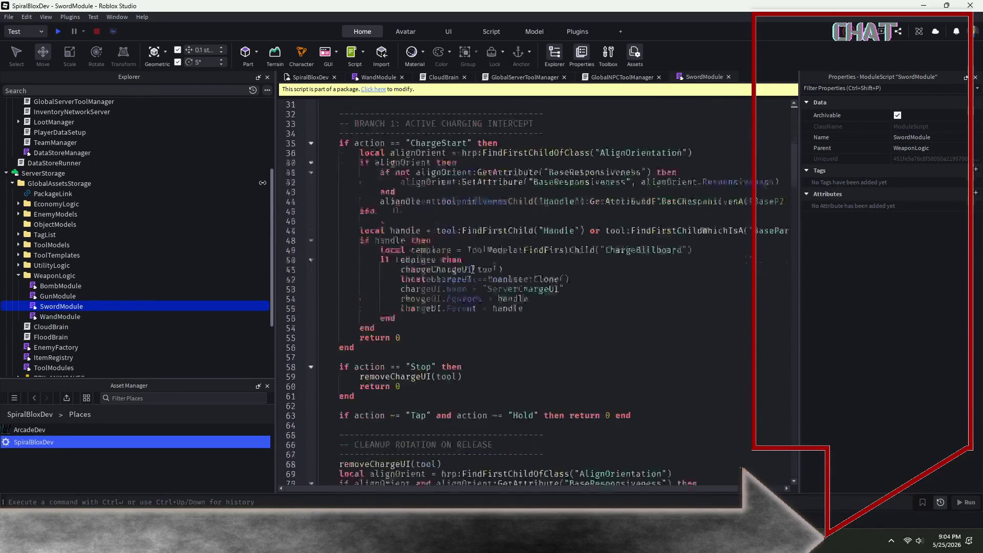
scroll(469, 272, down, 6)
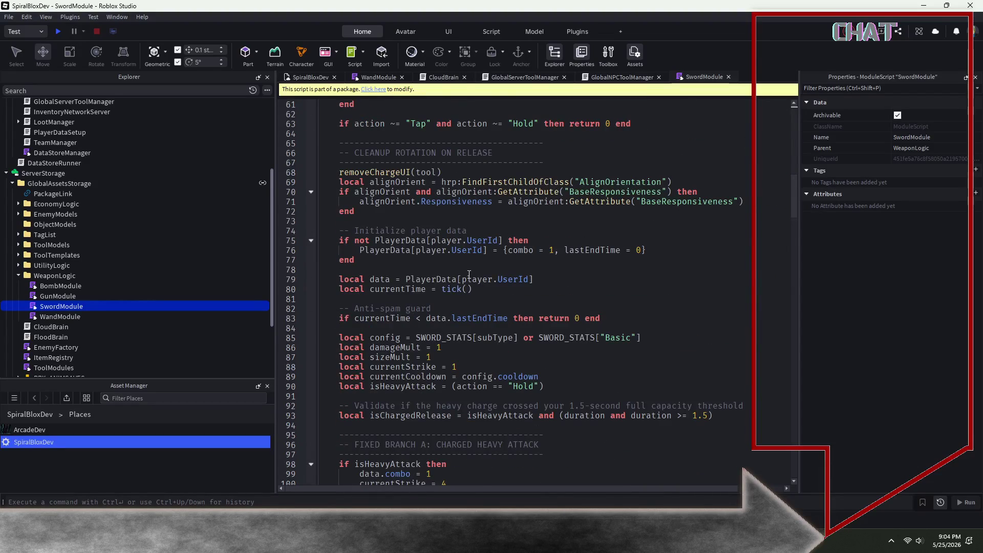
scroll(469, 272, down, 5)
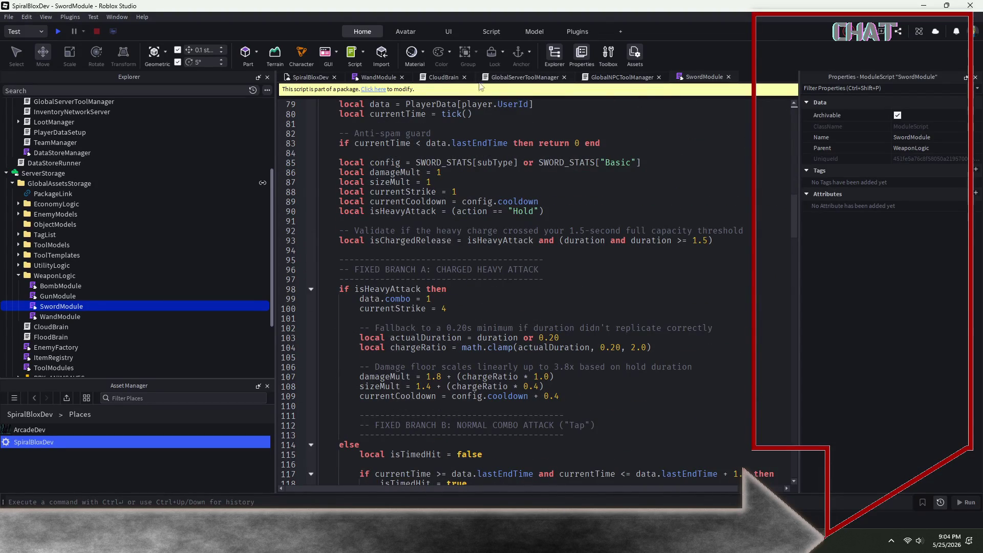
click(390, 77)
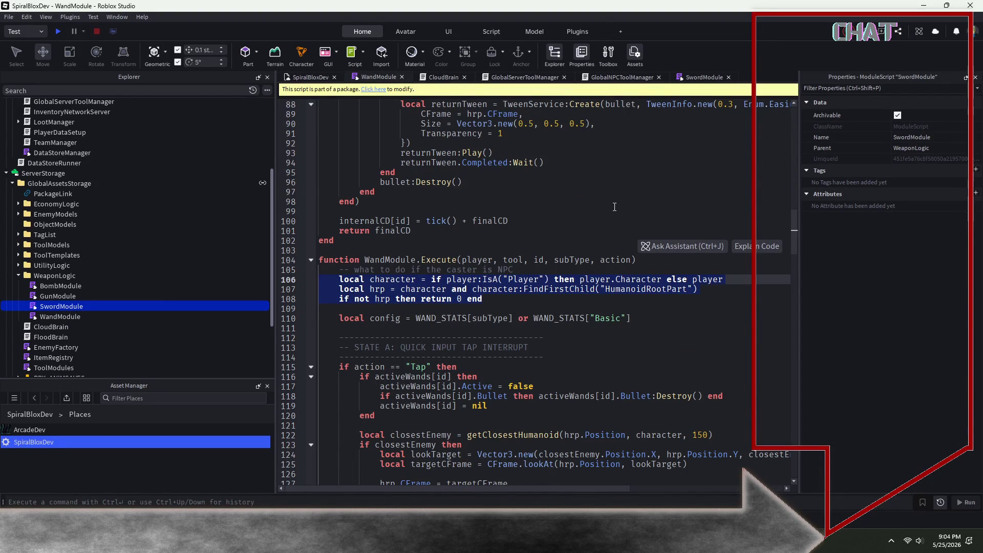
click(715, 78)
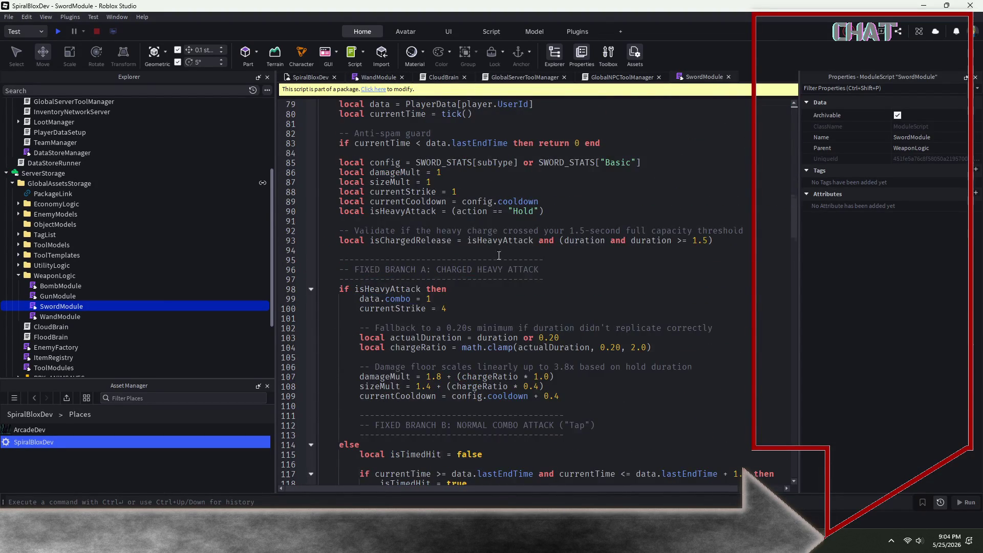
scroll(498, 288, down, 18)
scroll(498, 287, down, 12)
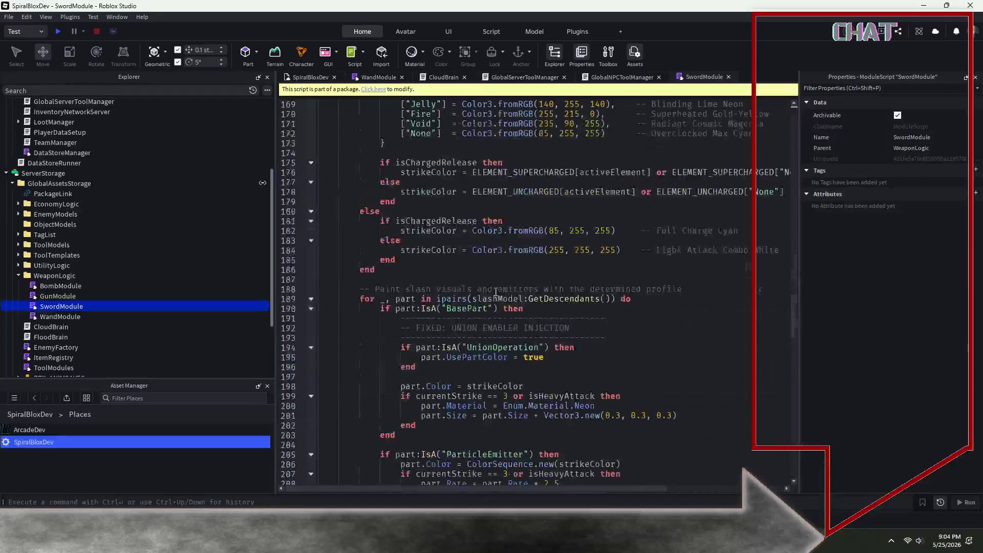
scroll(522, 286, up, 20)
scroll(630, 333, up, 20)
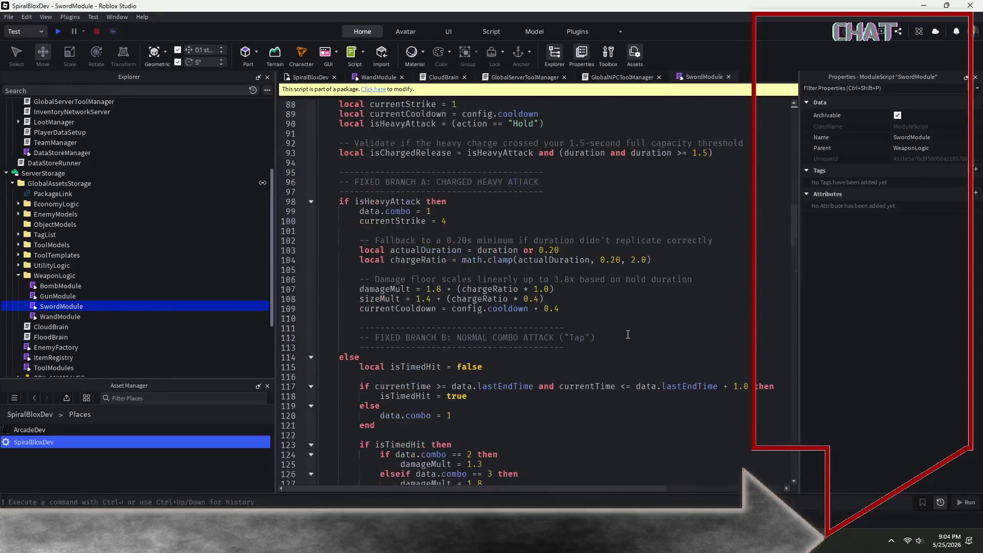
scroll(626, 336, up, 14)
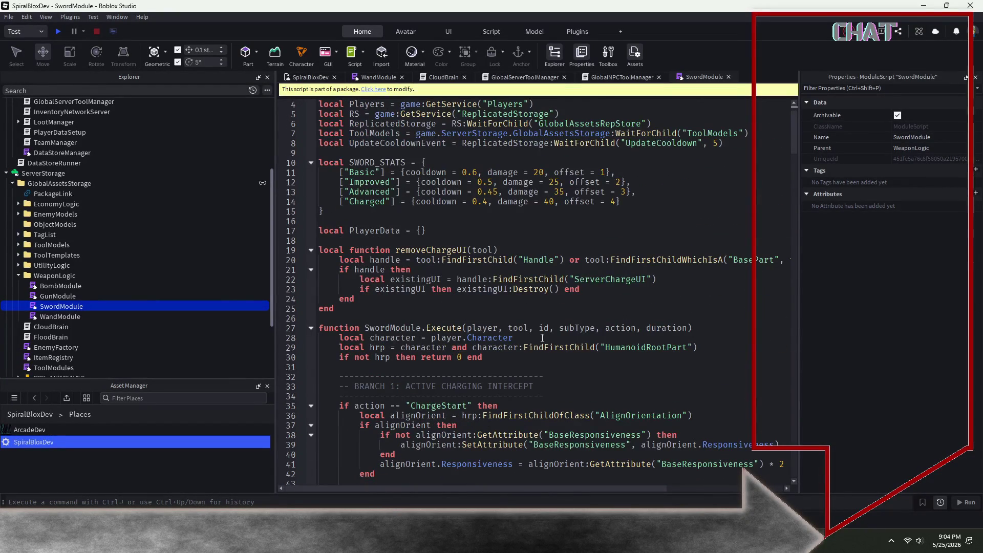
Replace SwordModule's lines 28–30 with the pasted player:IsA("Player") character lookup.
click(541, 340)
drag(509, 359, 319, 338)
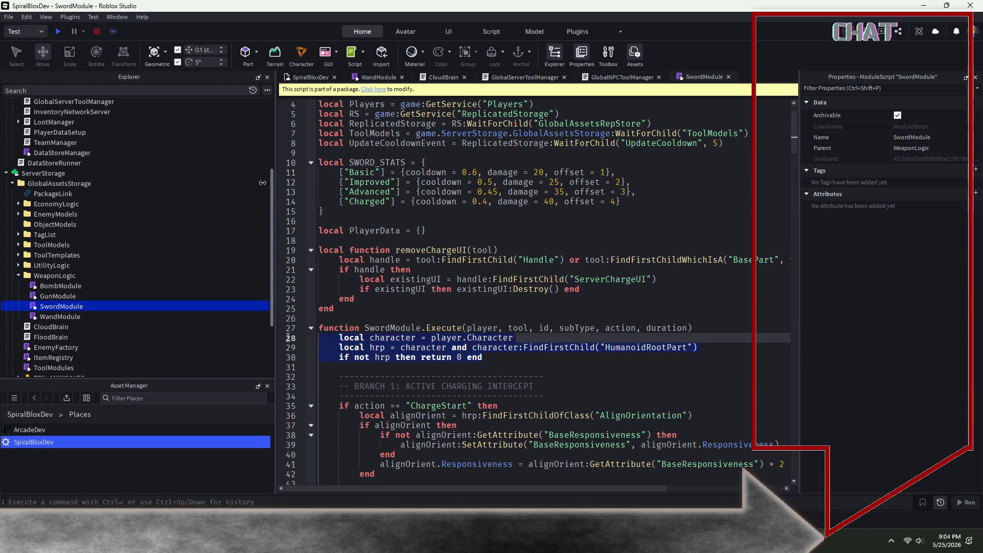
scroll(358, 338, down, 1)
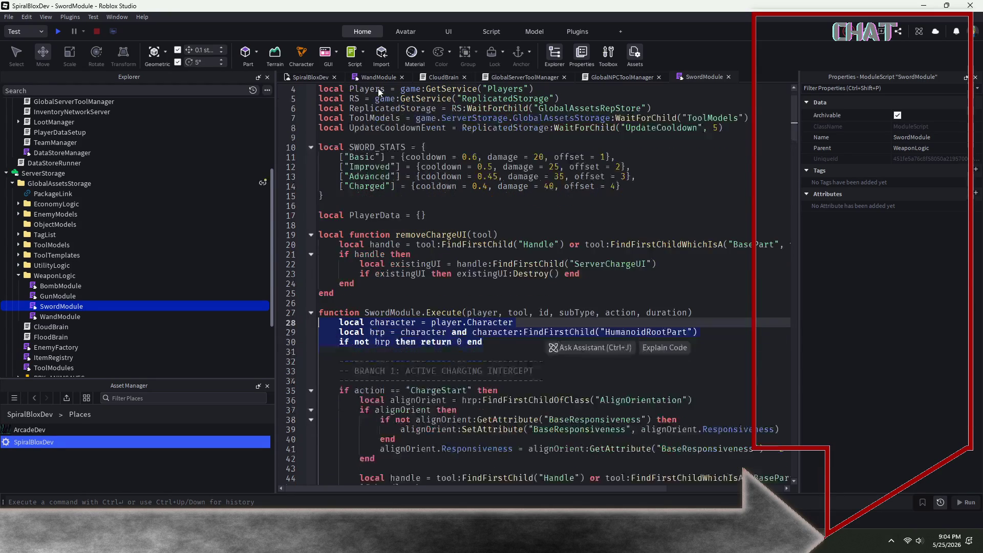
click(501, 347)
click(501, 344)
key(shift+Home)
key(shift+Up)
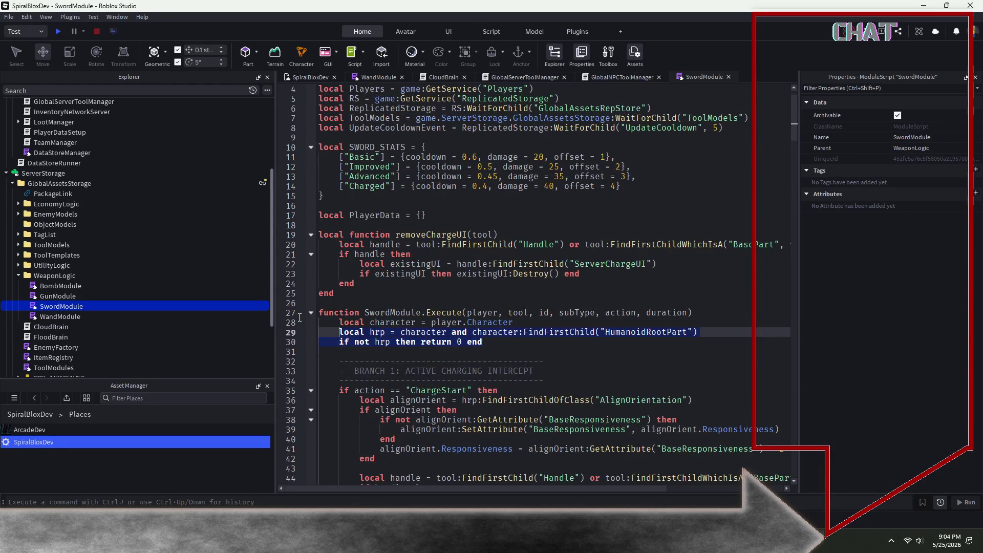
drag(503, 345, 321, 320)
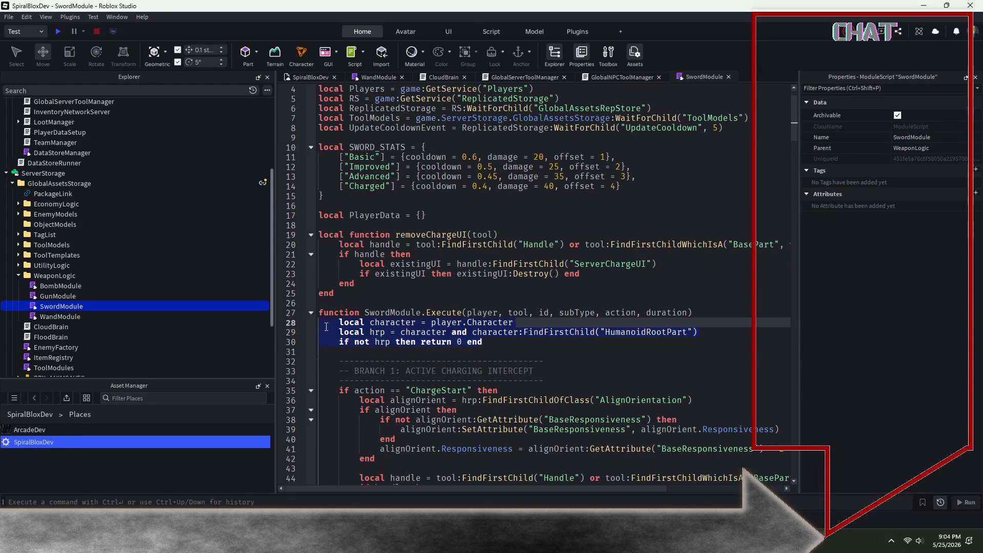
text(local character = if player:IsA("Player") then player.Character else player     local hrp = character and character:FindFirstChild("HumanoidRootPart")     if not hrp then return 0 end)
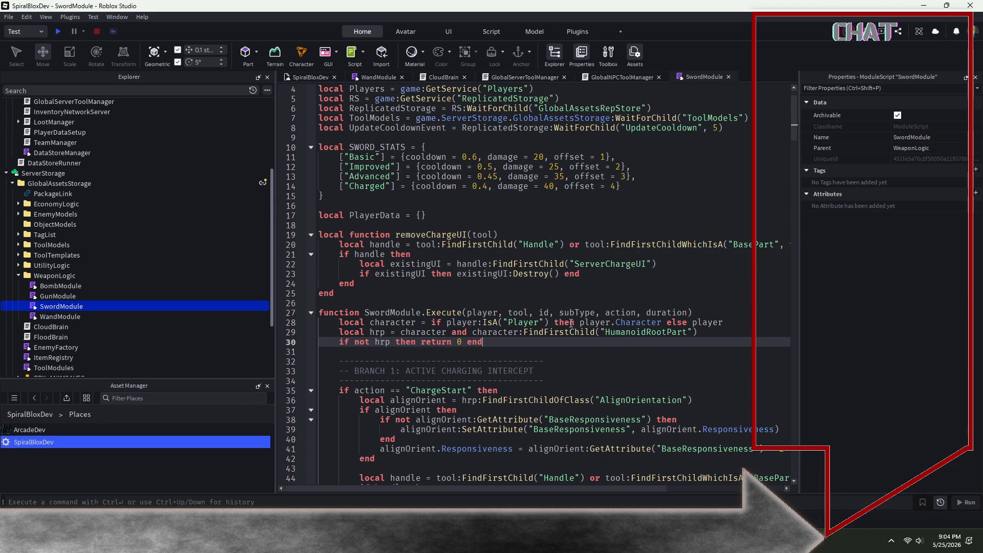
double_click(44, 296)
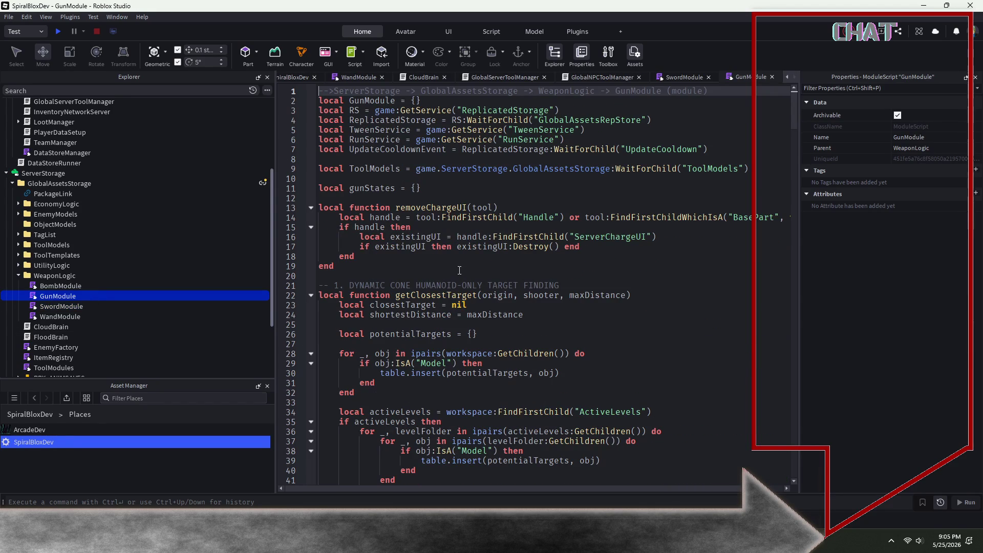
Replace GunModule.Execute's lines 260–262 with the pasted player:IsA("Player") character lookup.
click(466, 260)
scroll(497, 282, down, 11)
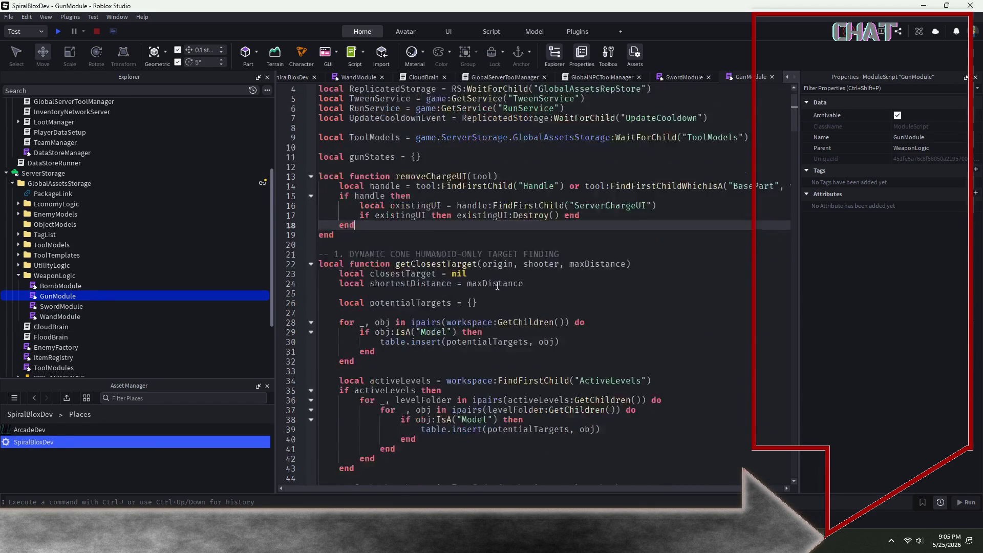
scroll(451, 270, down, 13)
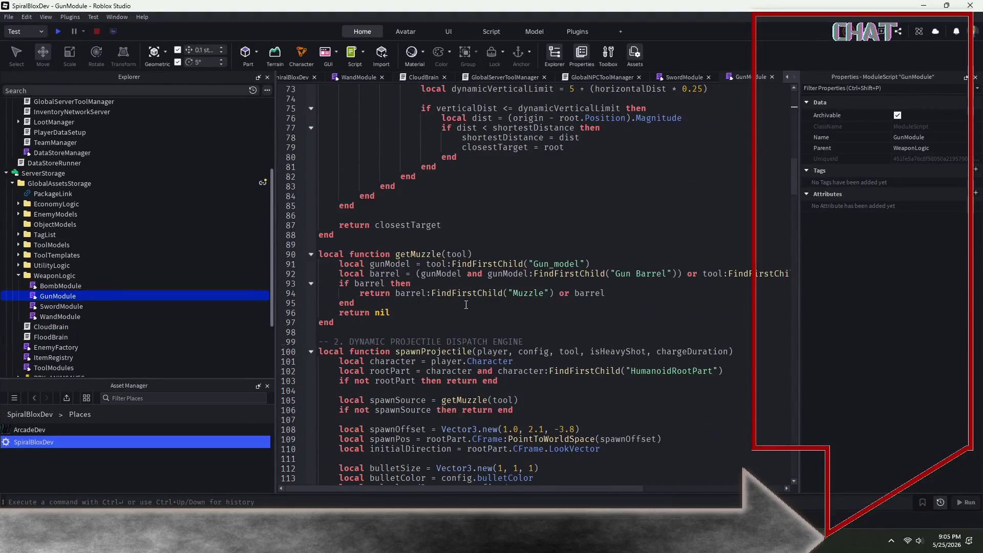
scroll(445, 302, down, 4)
scroll(423, 163, down, 20)
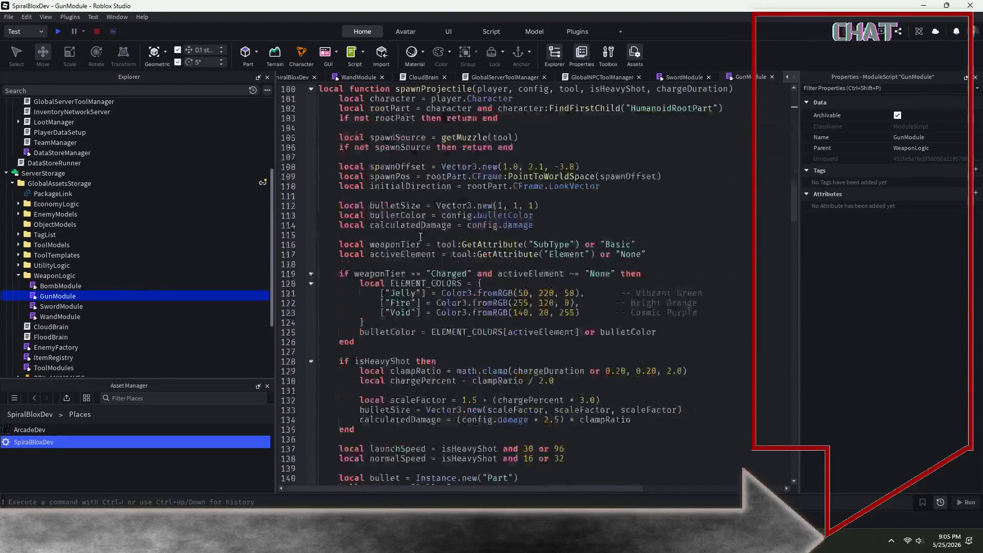
scroll(425, 296, down, 20)
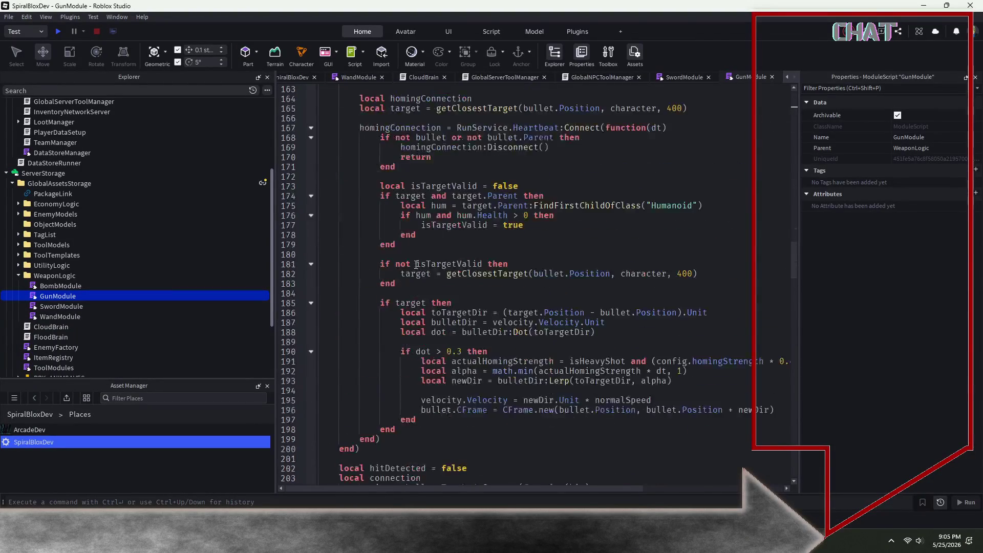
scroll(424, 248, down, 8)
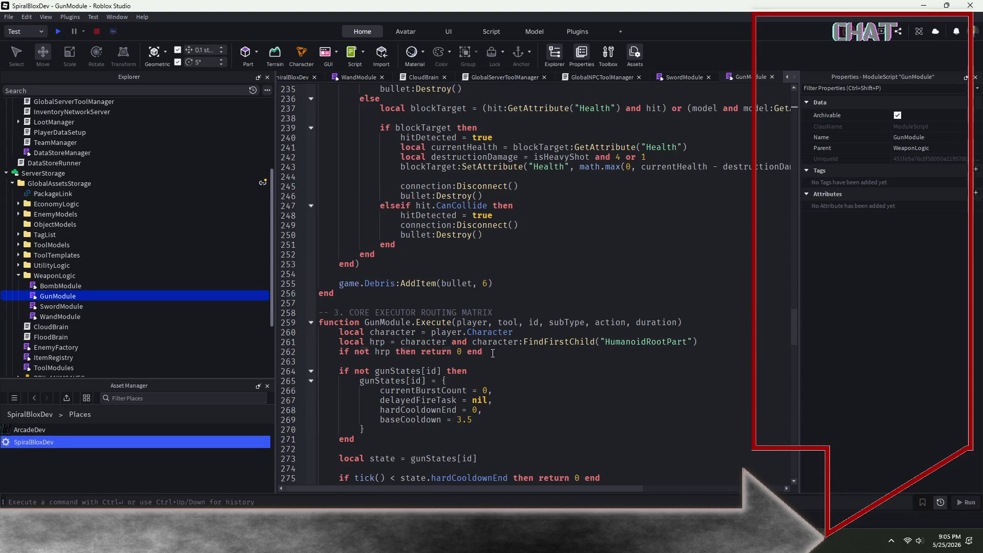
drag(492, 353, 310, 336)
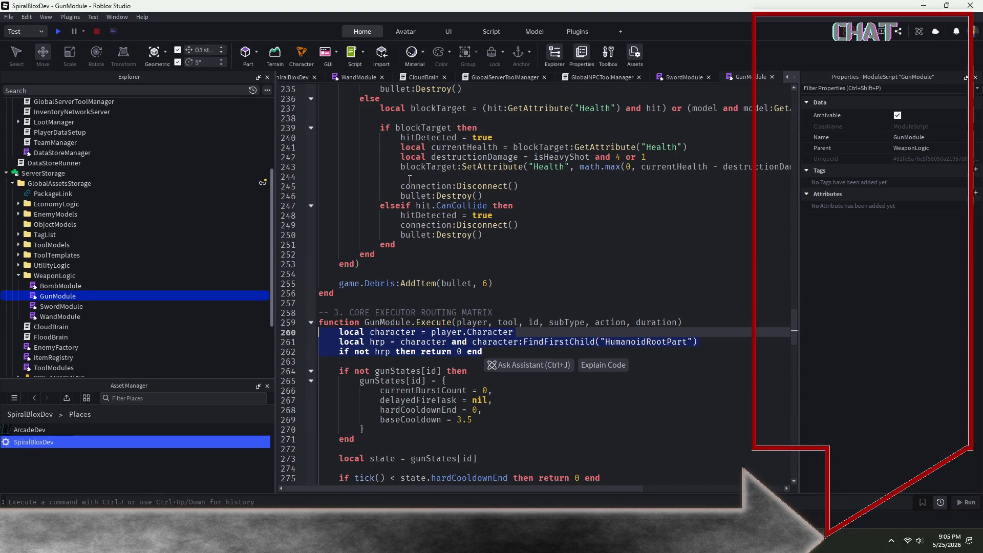
text(local character = if player:IsA("Player") then player.Character else player 	local hrp = character and character:FindFirstChild("HumanoidRootPart") 	if not hrp then return 0 end)
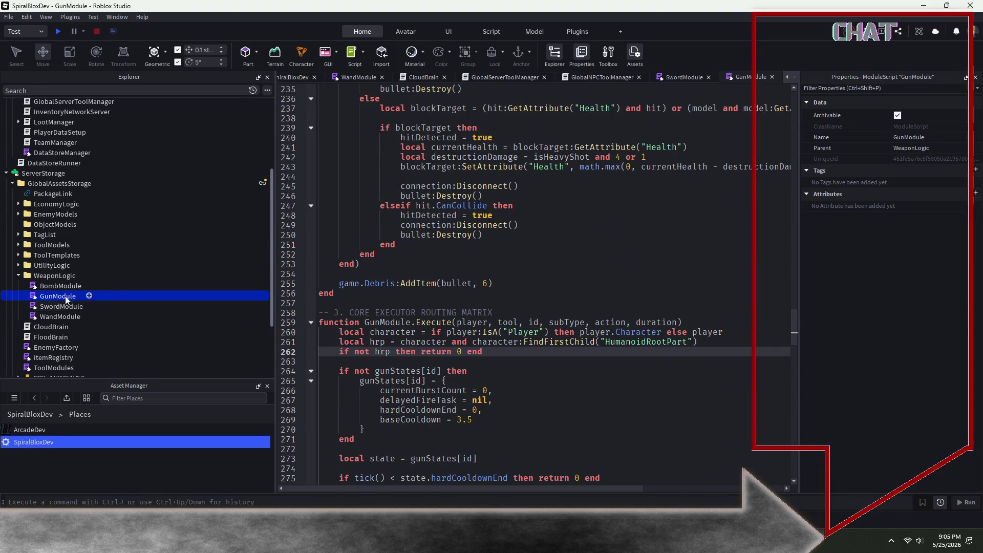
Open BombModule, try pasting the character lookup into Execute, then undo it.
double_click(62, 287)
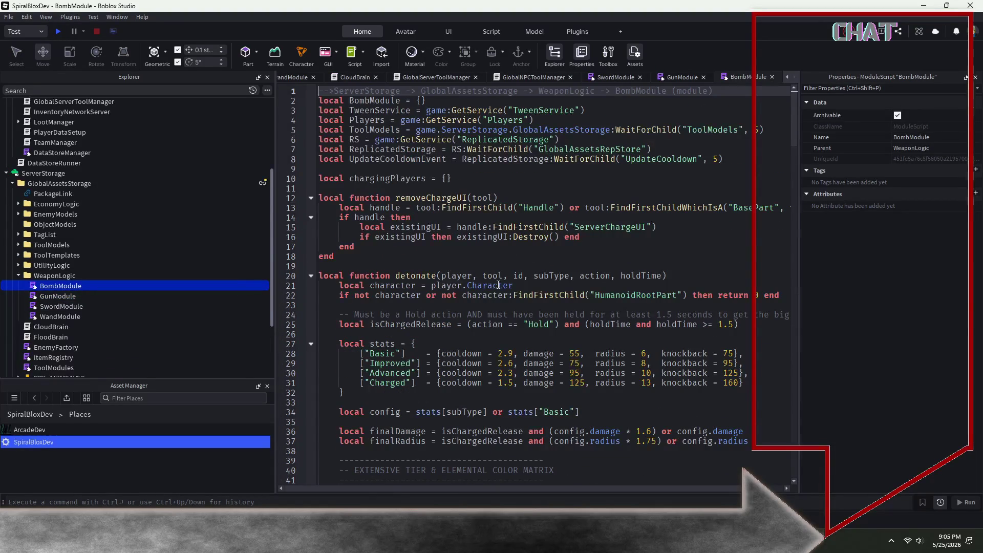
scroll(498, 285, down, 20)
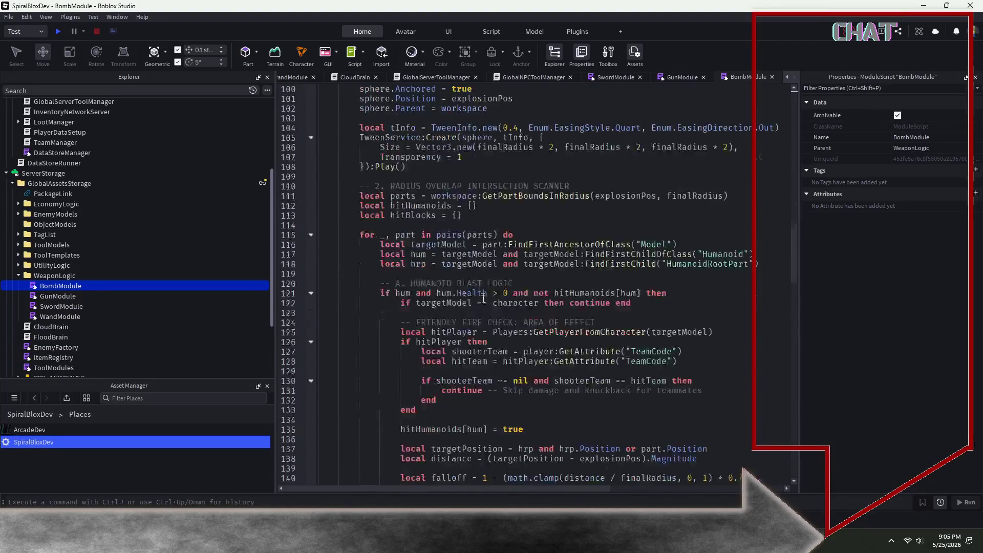
scroll(484, 297, down, 18)
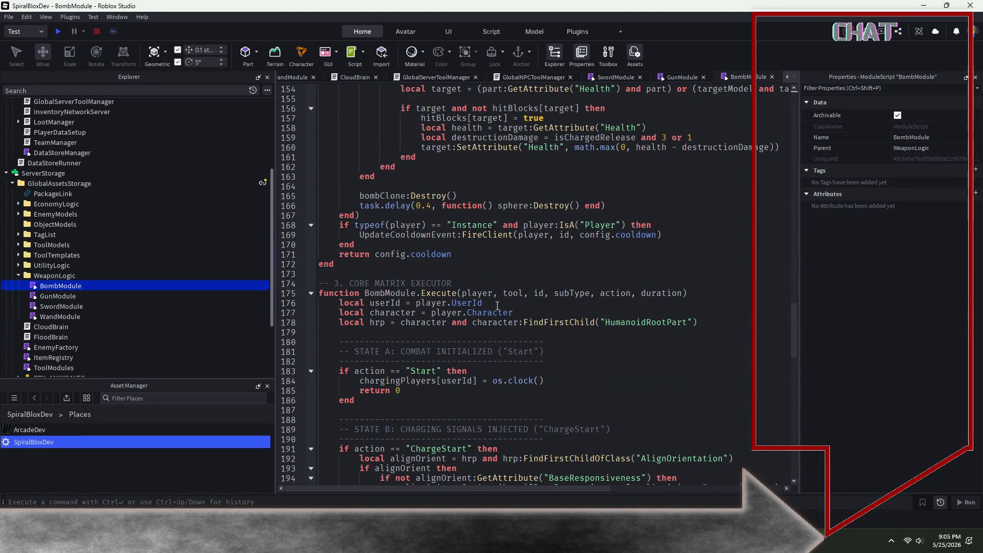
click(693, 292)
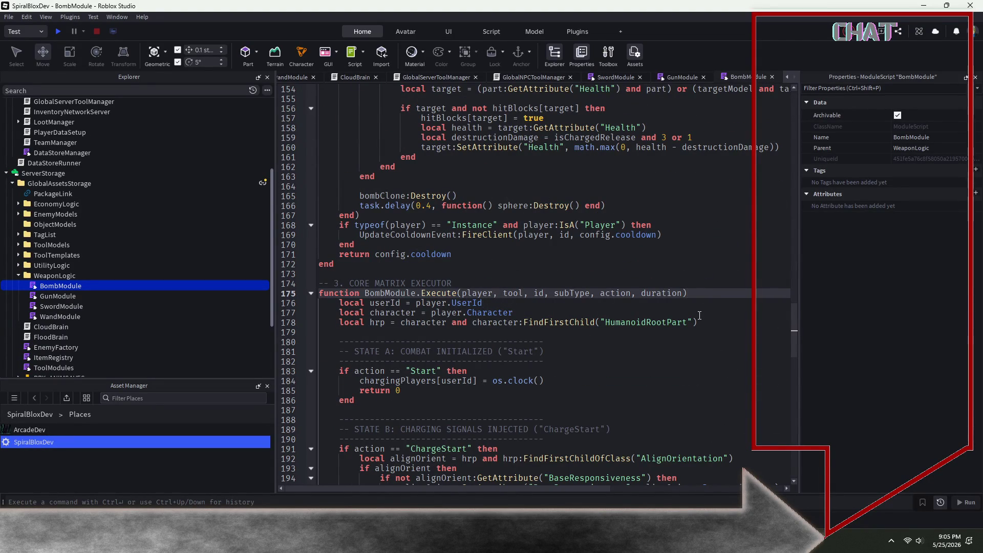
key(Return)
text(local character = if player:IsA("Player") then player.Character else player     local hrp = character and character:FindFirstChild("HumanoidRootPart")     if not hrp then return 0 end)
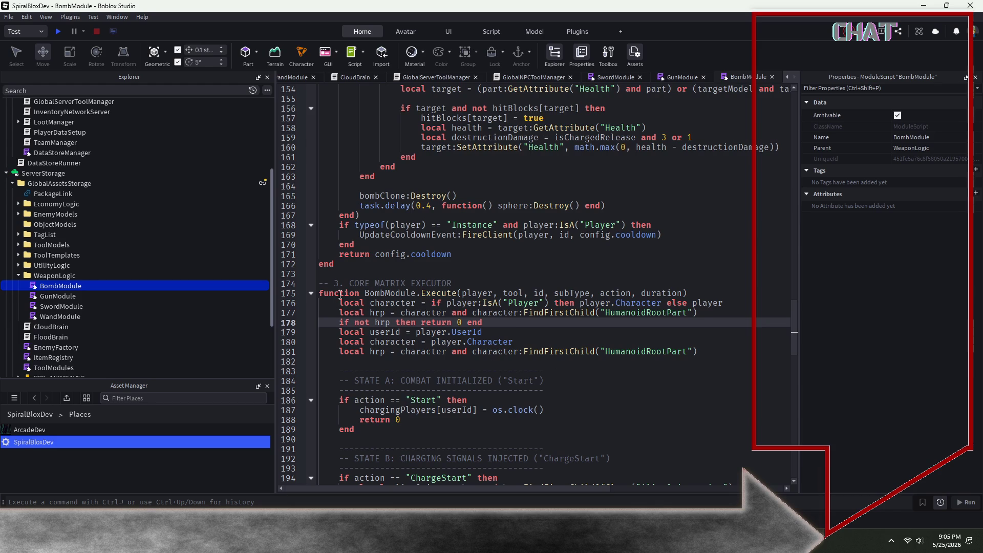
drag(318, 292, 544, 381)
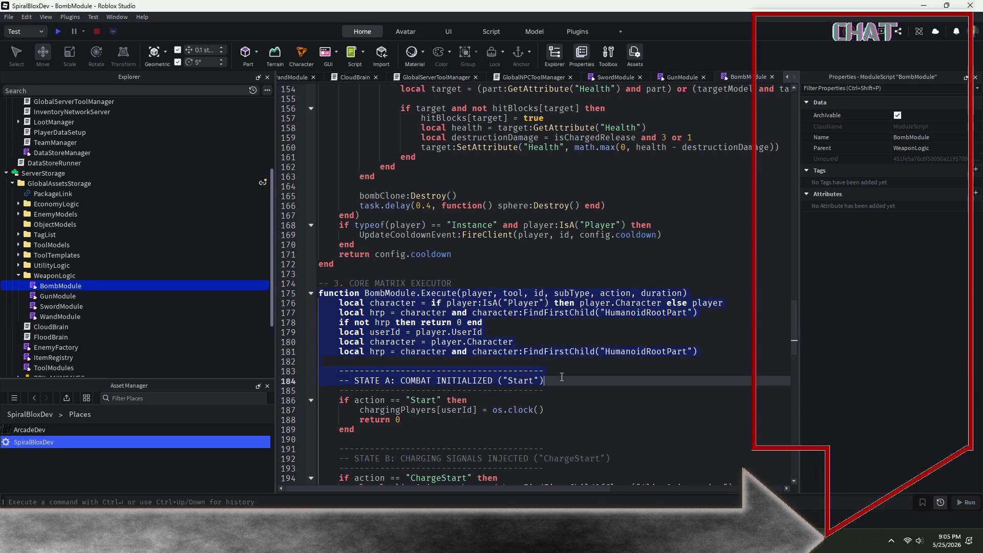
click(524, 326)
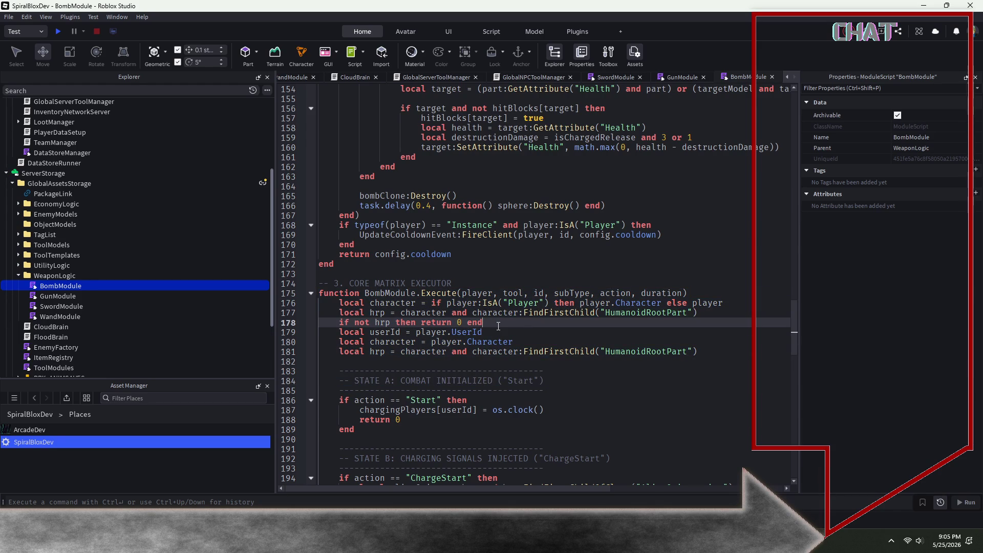
key(ctrl+z)
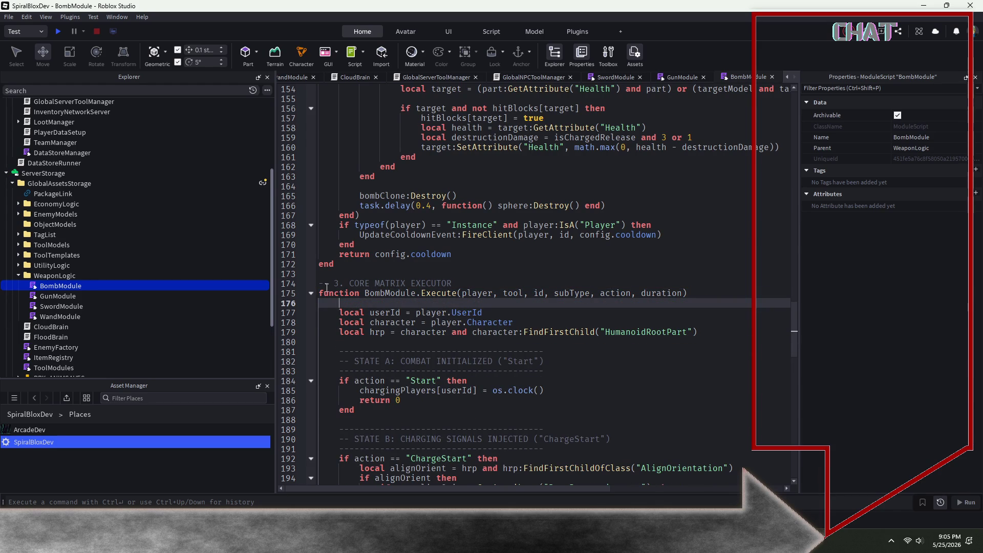
Review BombModule's detonate function, opening and dismissing GlobalAssetsStorage's options without changes.
mouse_move(326, 288)
mouse_down()
mouse_move(502, 332)
mouse_move(502, 400)
mouse_move(419, 433)
mouse_up()
scroll(502, 358, down, 6)
scroll(502, 401, down, 11)
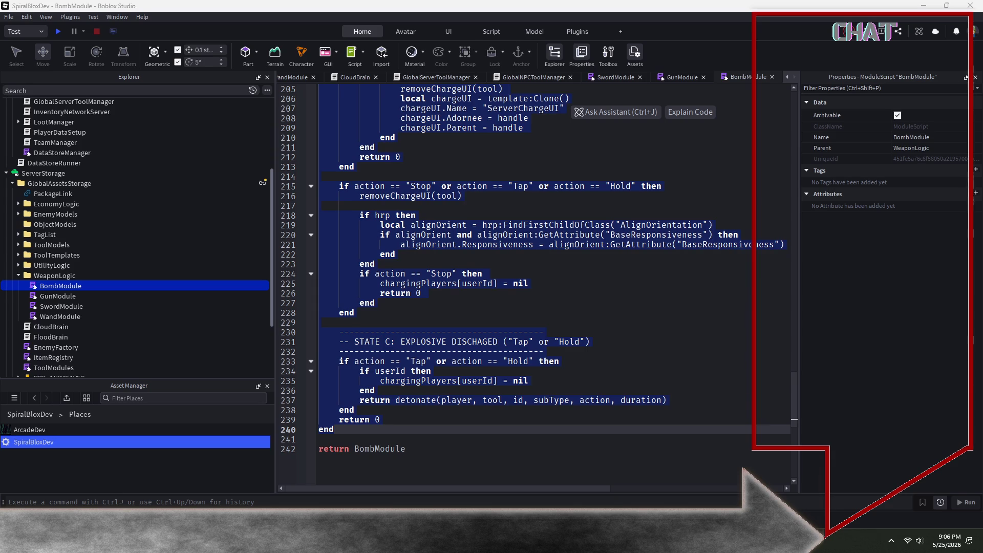
click(770, 361)
scroll(650, 328, up, 20)
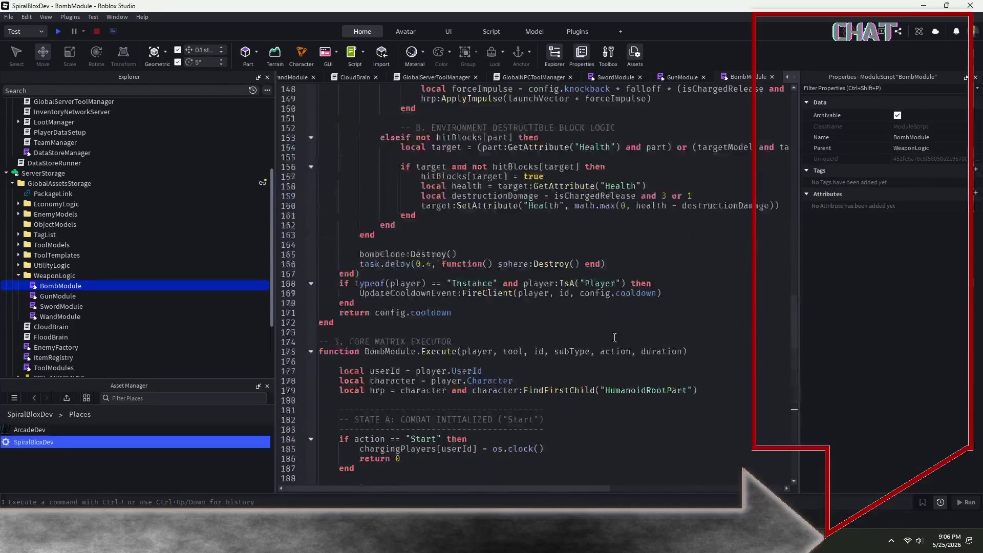
scroll(594, 339, up, 7)
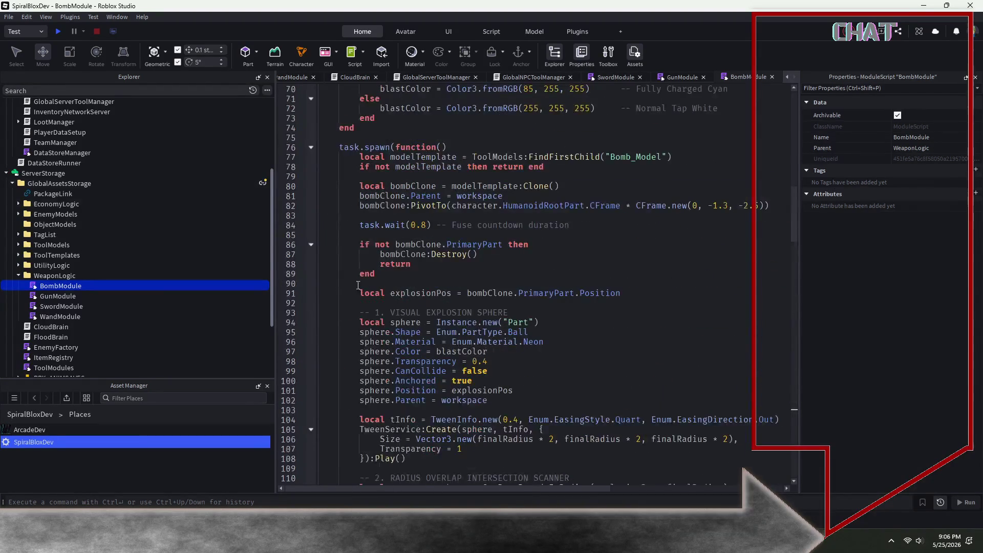
right_click(260, 183)
click(306, 342)
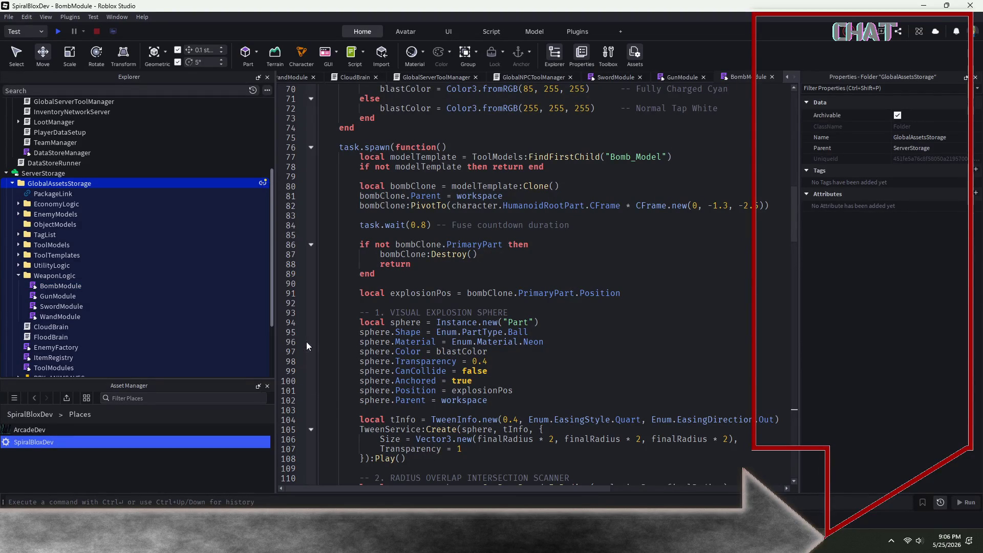
scroll(520, 364, up, 18)
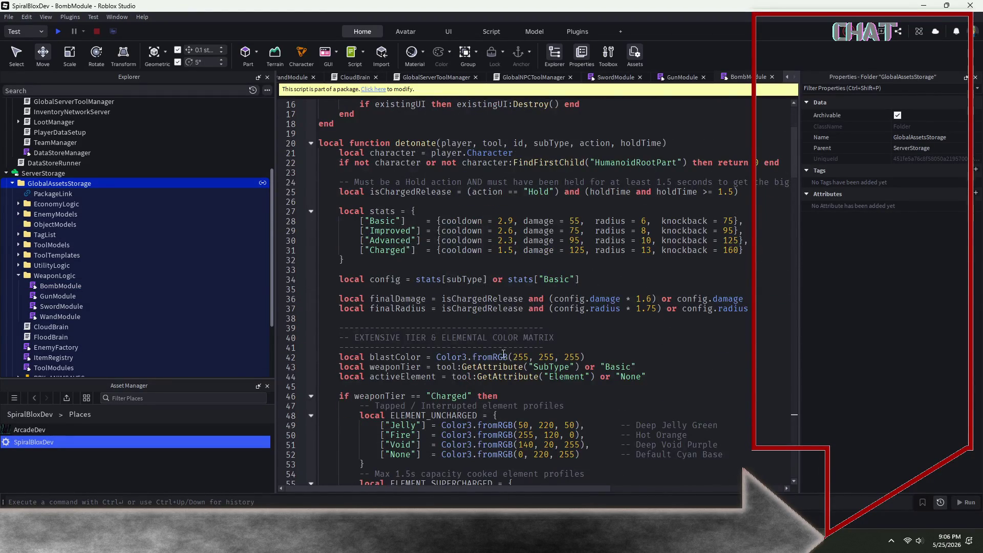
scroll(503, 354, up, 5)
scroll(474, 357, down, 7)
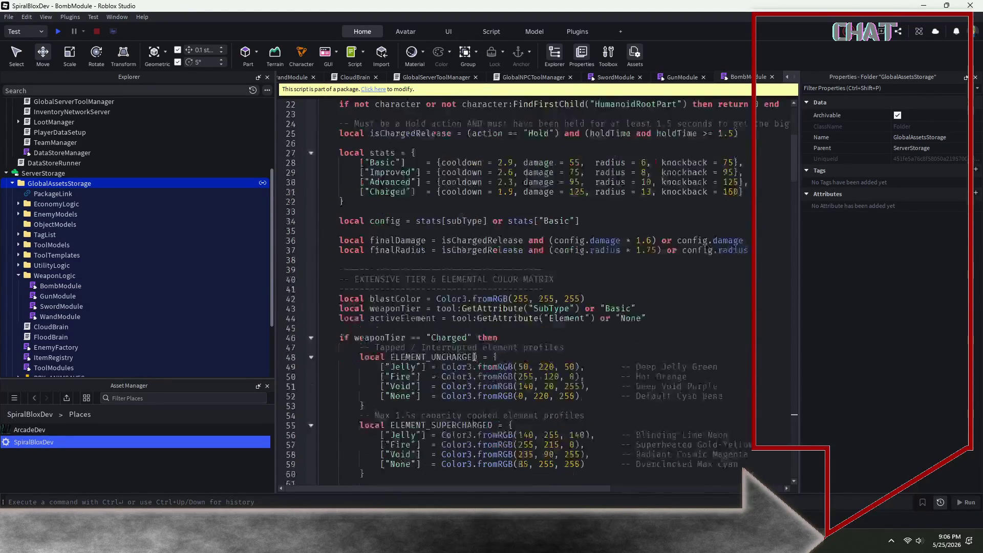
scroll(473, 357, down, 18)
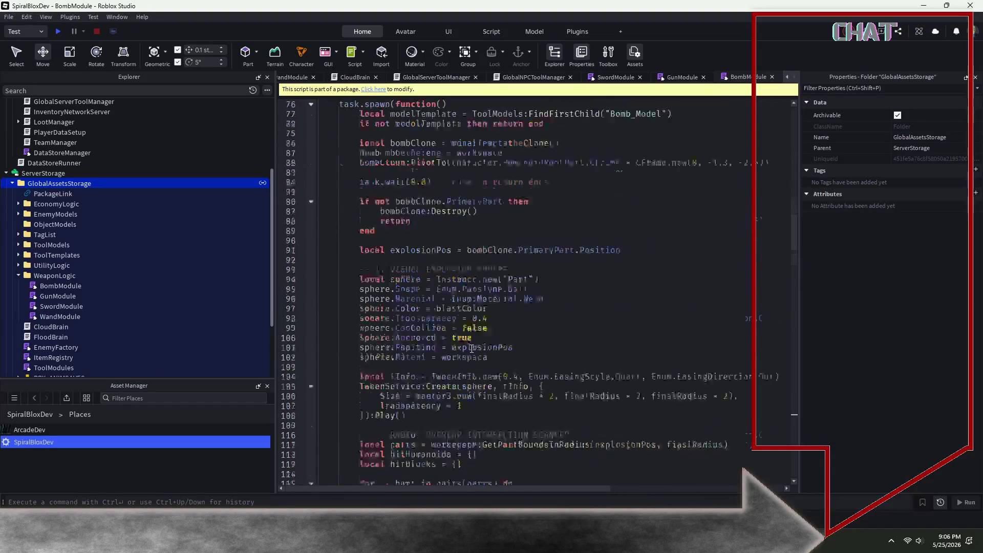
scroll(471, 348, up, 20)
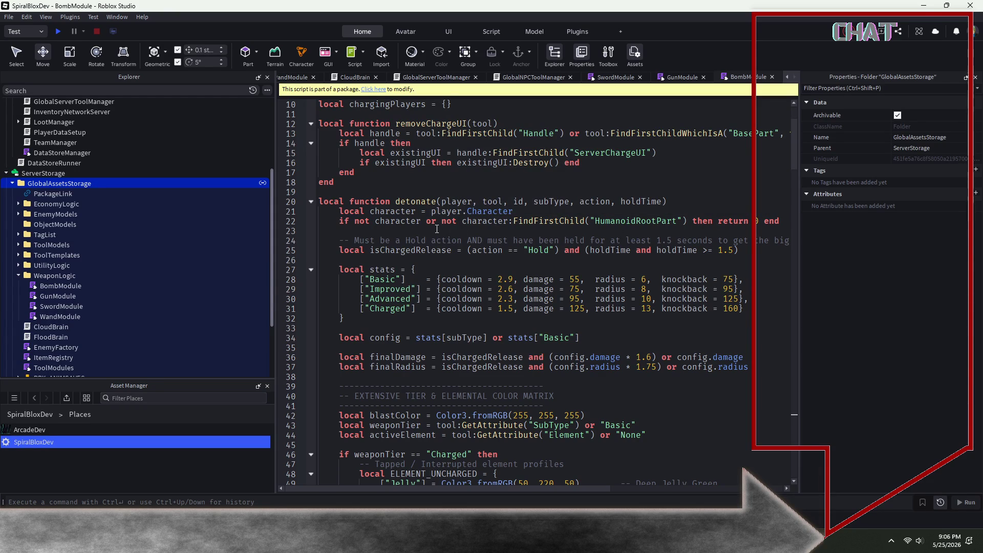
click(680, 201)
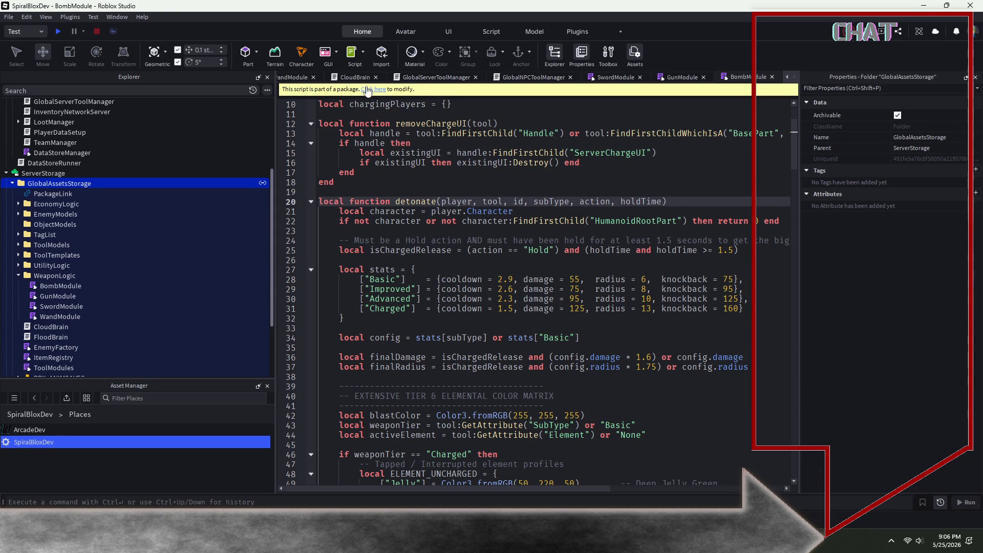
scroll(471, 138, down, 1)
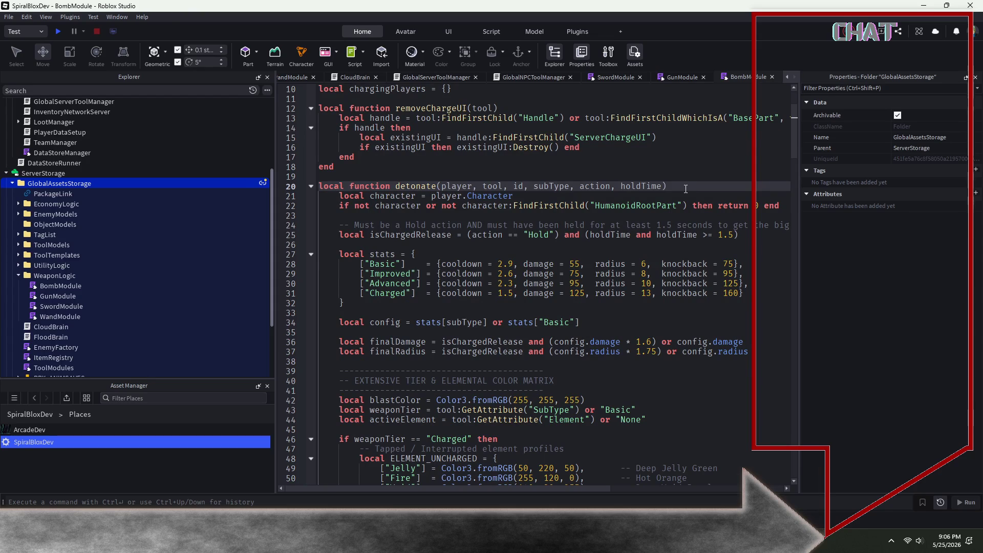
Switch to GunModule and select its updated character lookup on lines 260–262.
click(611, 78)
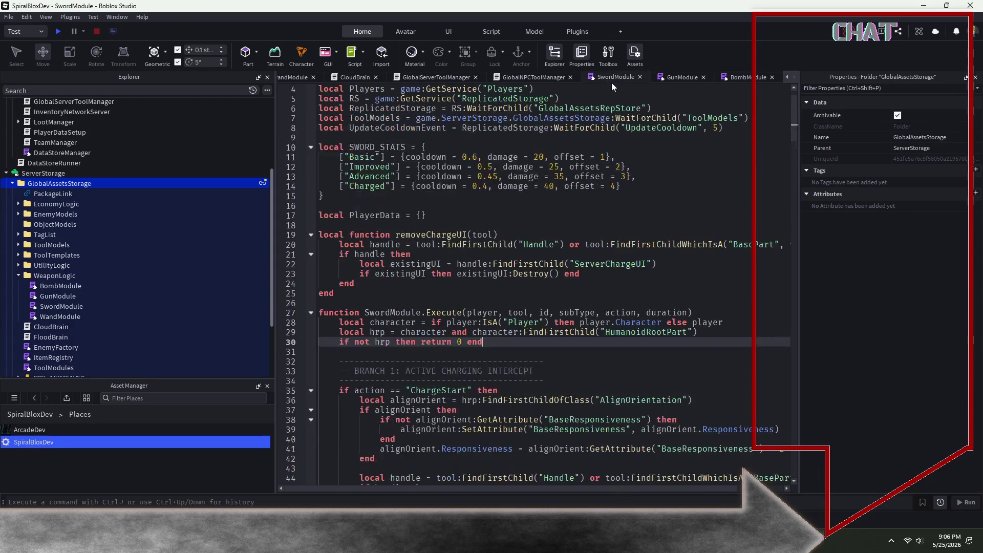
click(674, 77)
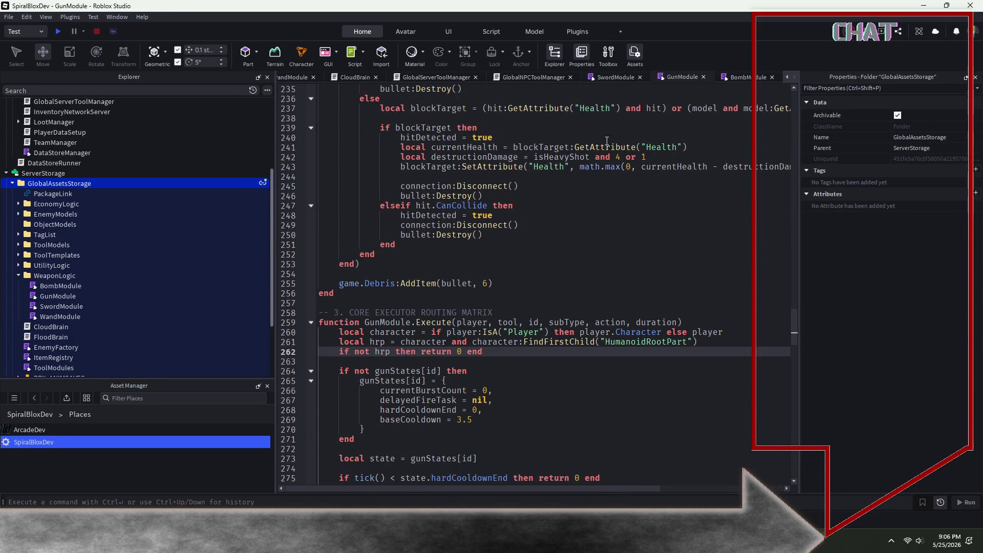
drag(497, 352, 295, 333)
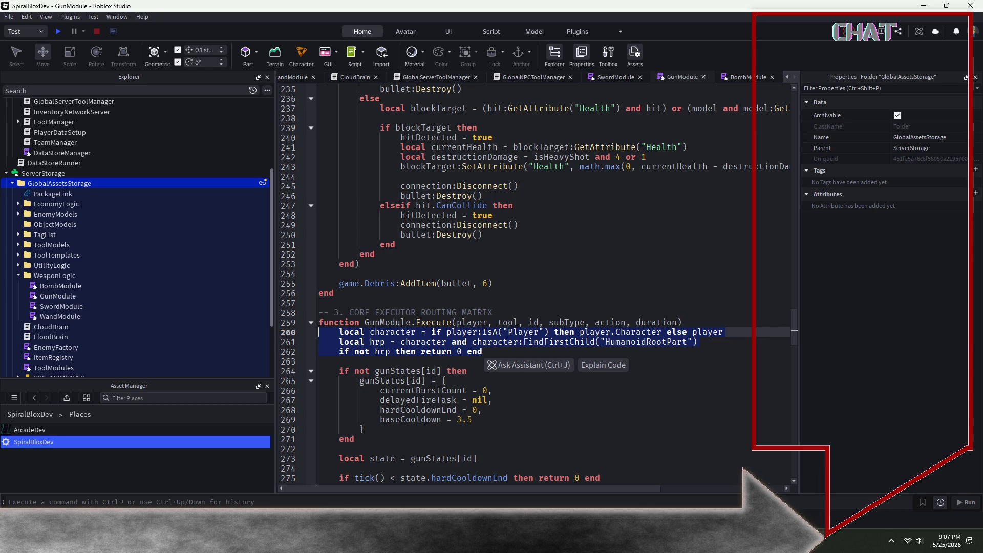
Add '-- likely needs same logic as the other weapon modules to resolve damage.' in BombModule's detonate.
click(739, 77)
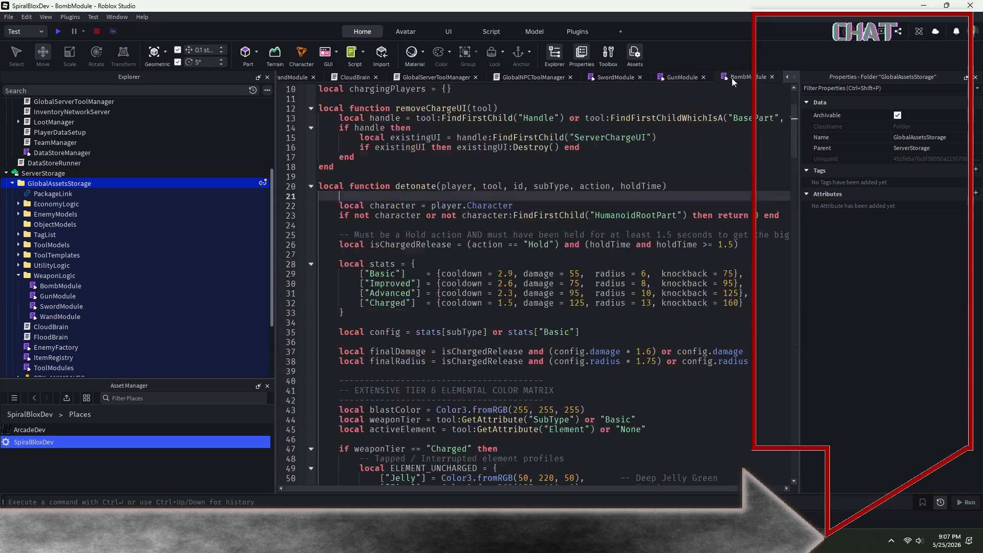
click(614, 77)
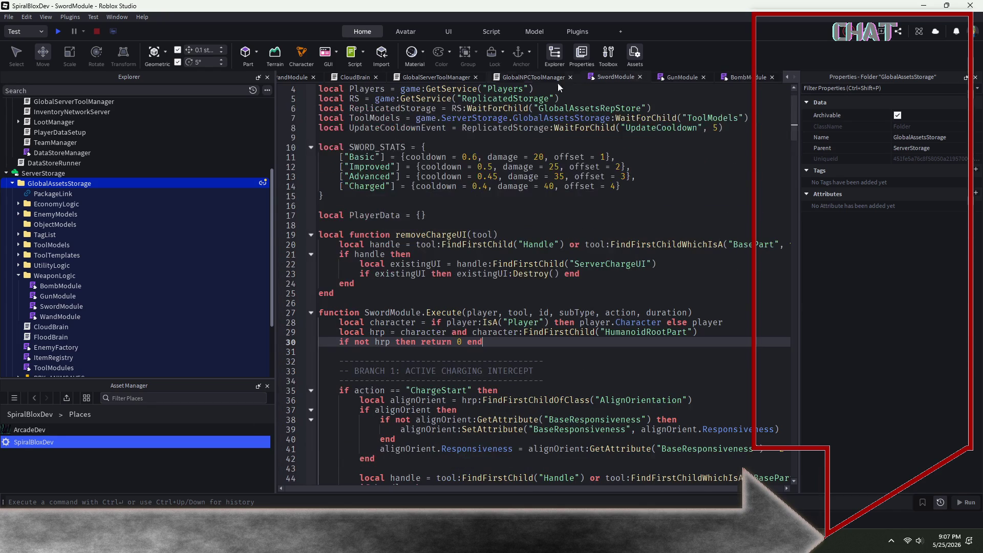
right_click(258, 183)
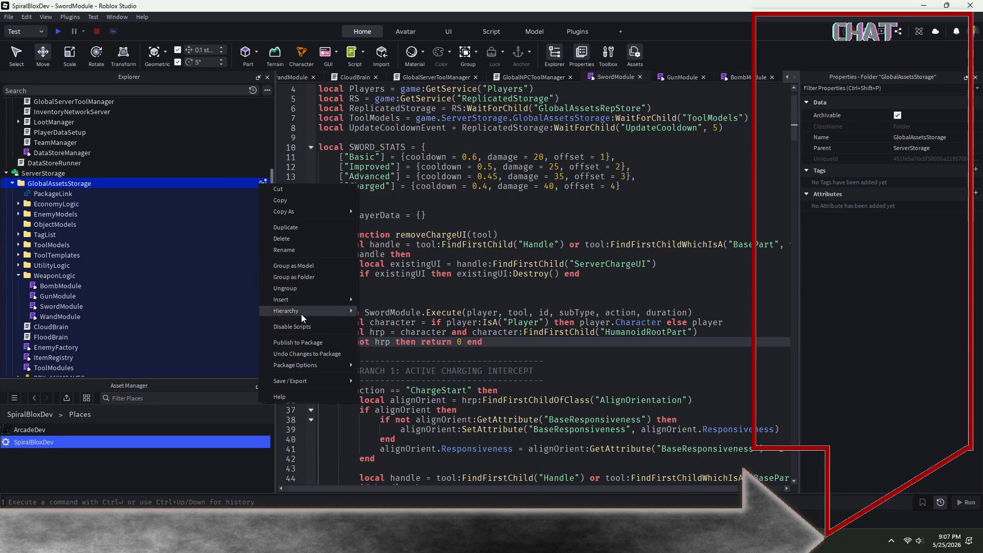
click(751, 78)
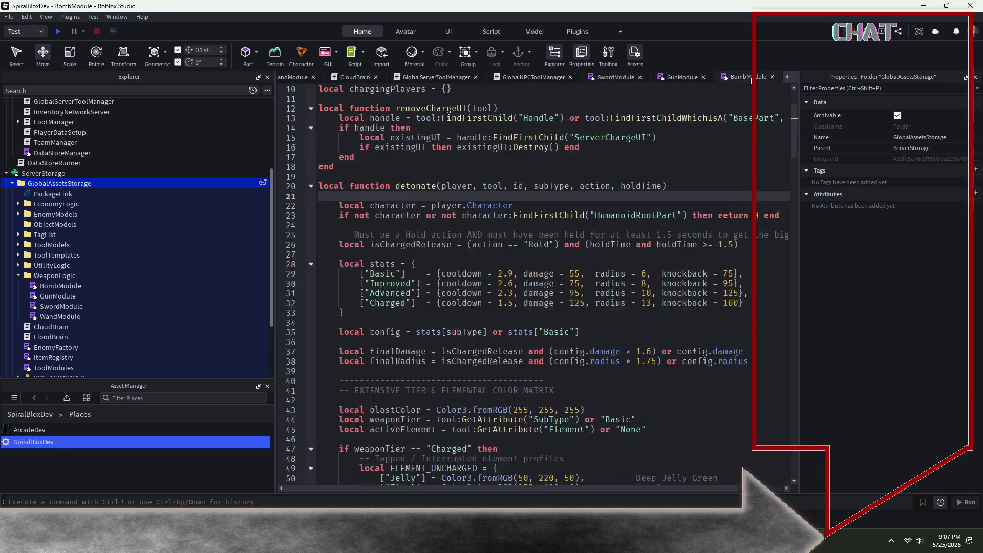
click(360, 197)
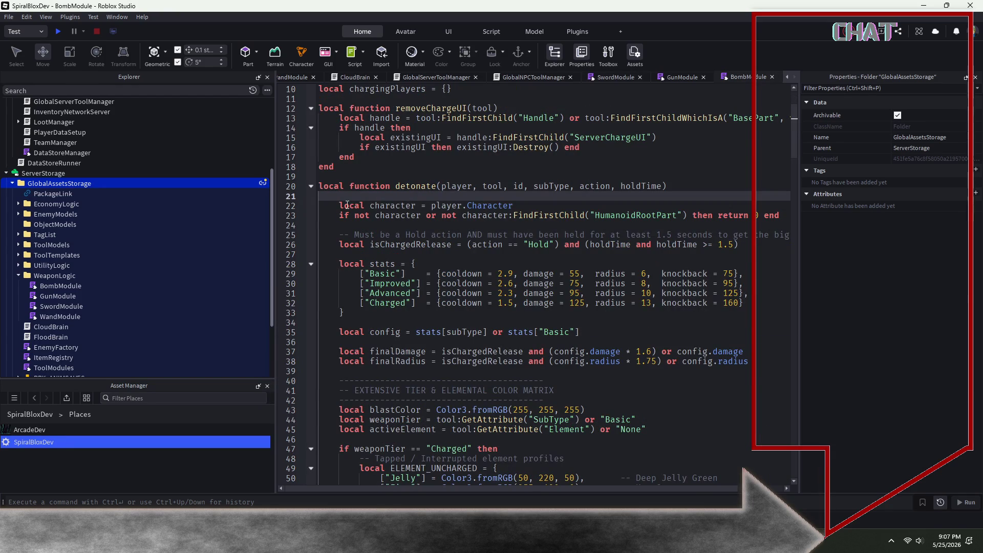
text(-- likely n)
text(eeds same)
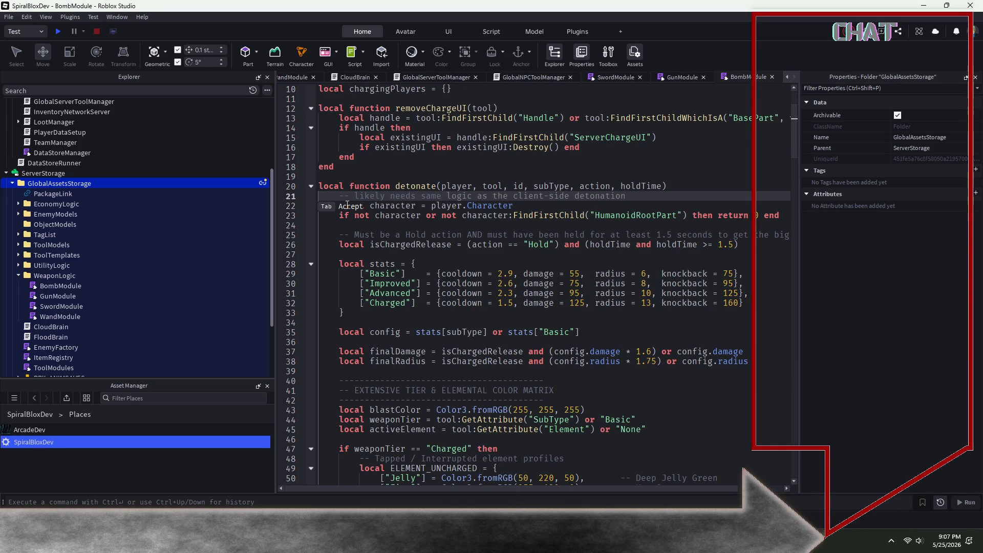
key(Tab)
key(BackSpace)
key(BackSpace)
key(BackSpace)
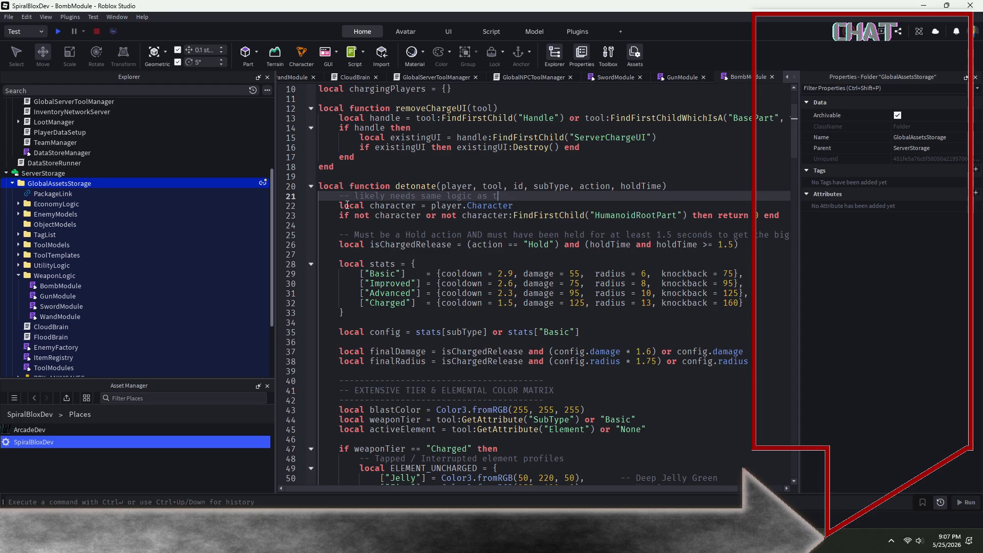
text(ther )
text(weapon)
text( modules to r)
text(esol)
text(ve damage.)
right_click(262, 182)
key(Escape)
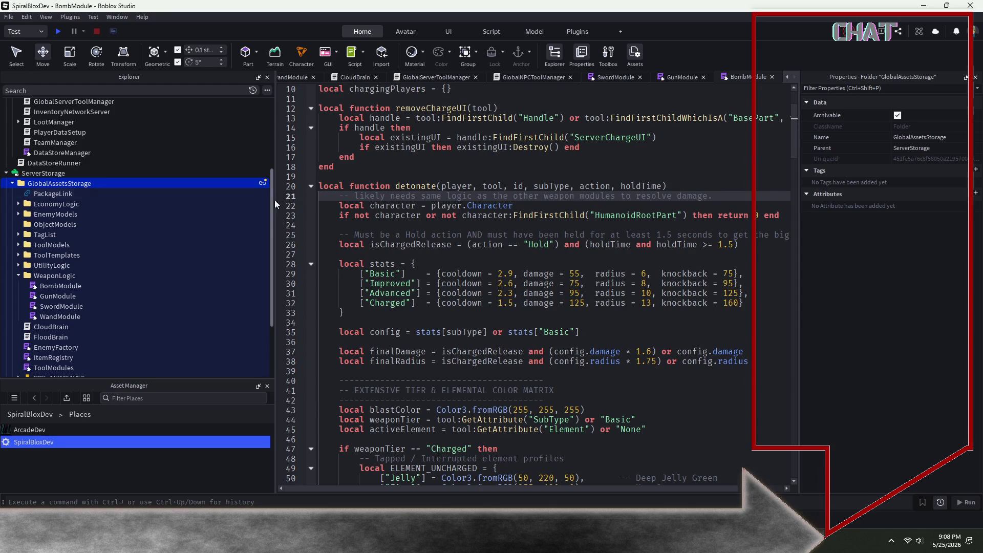
Save the place to Roblox from the File menu and minimize Studio.
click(6, 20)
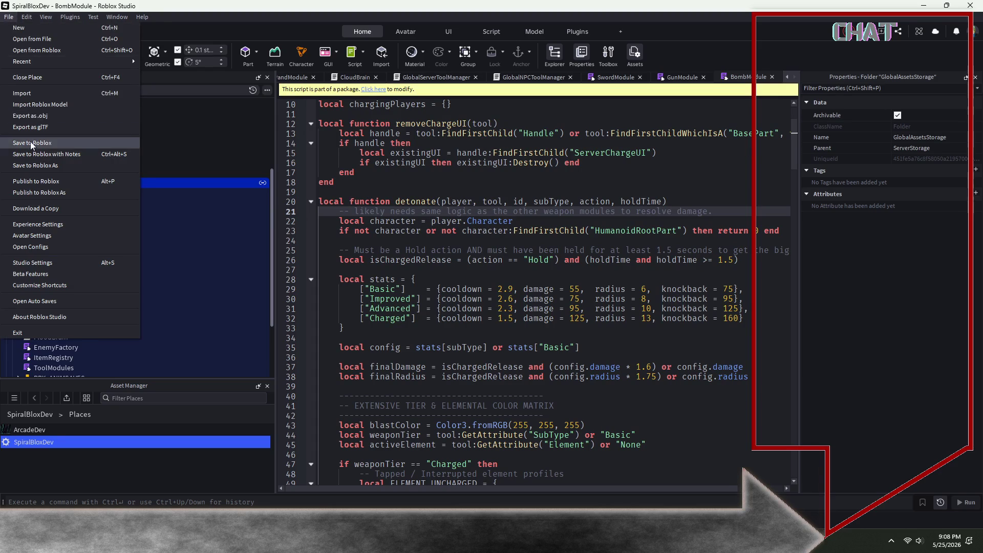
click(31, 143)
click(7, 19)
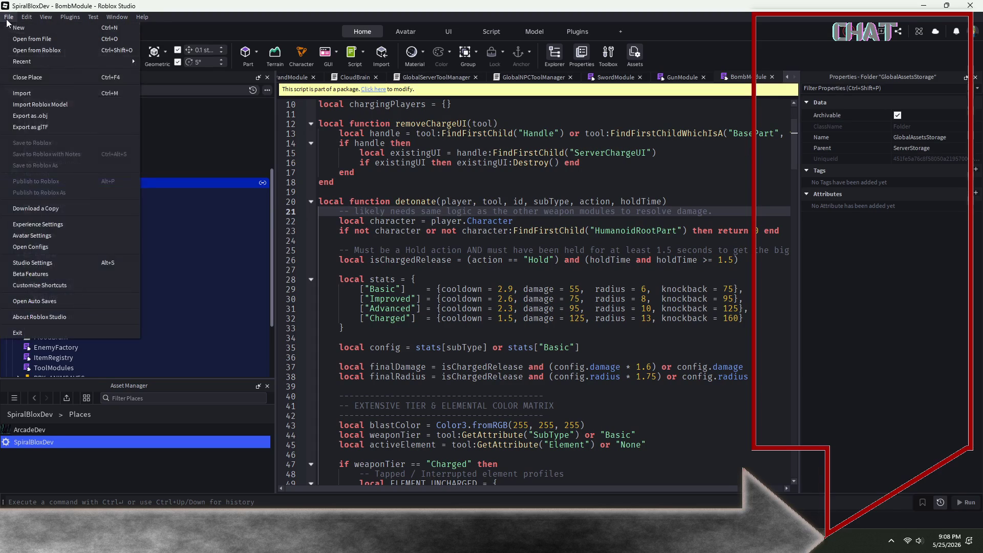
click(35, 181)
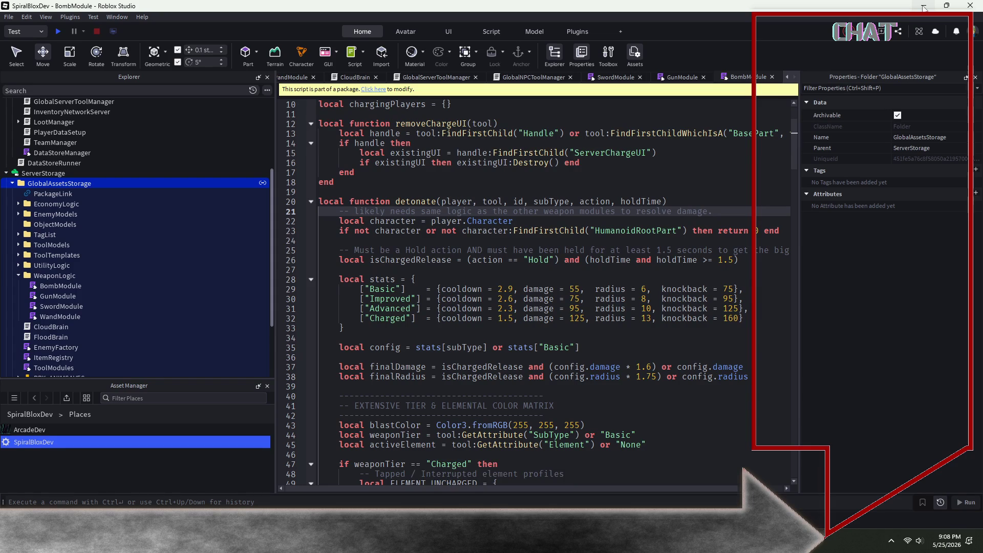
click(924, 7)
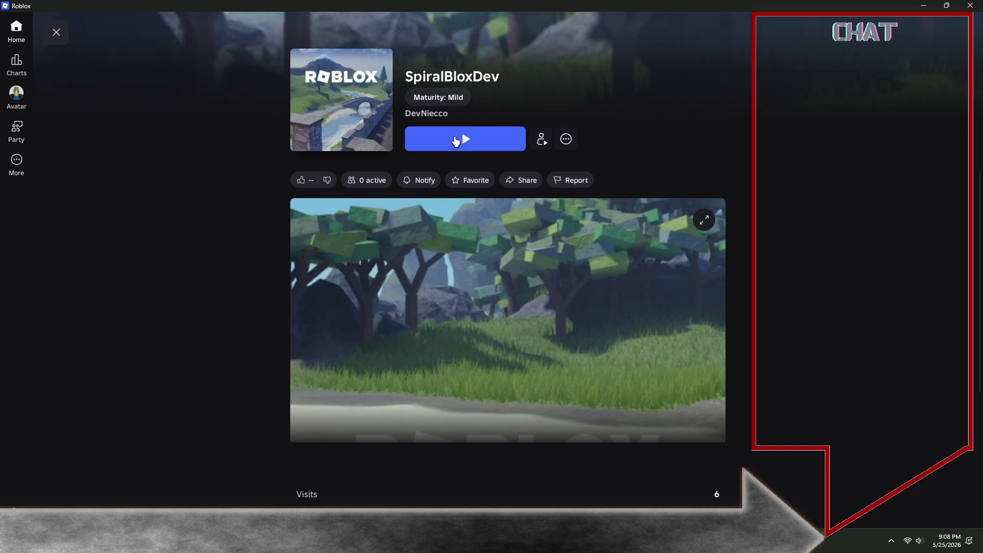
Launch SpiralBloxDev and walk the avatar up to the Arcade machine.
click(456, 141)
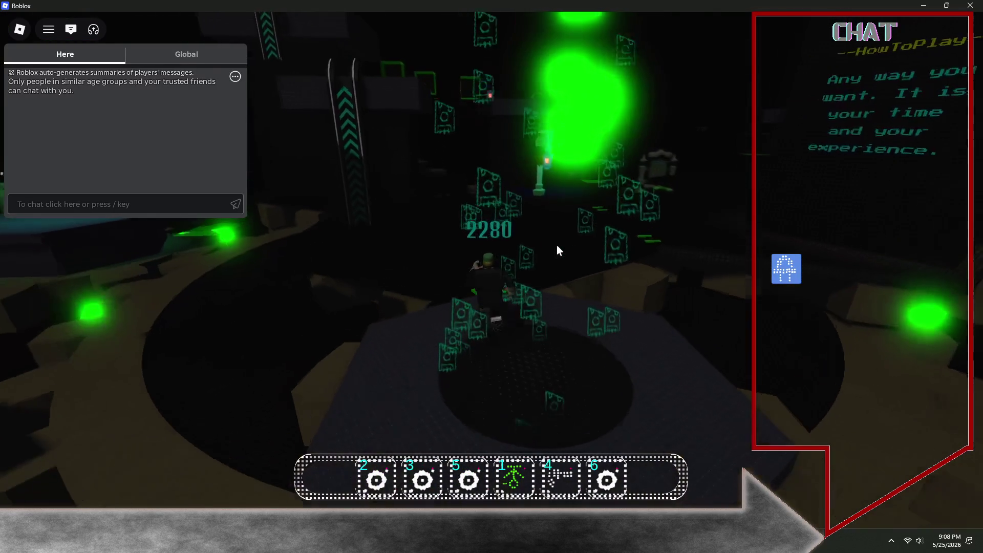
key(w)
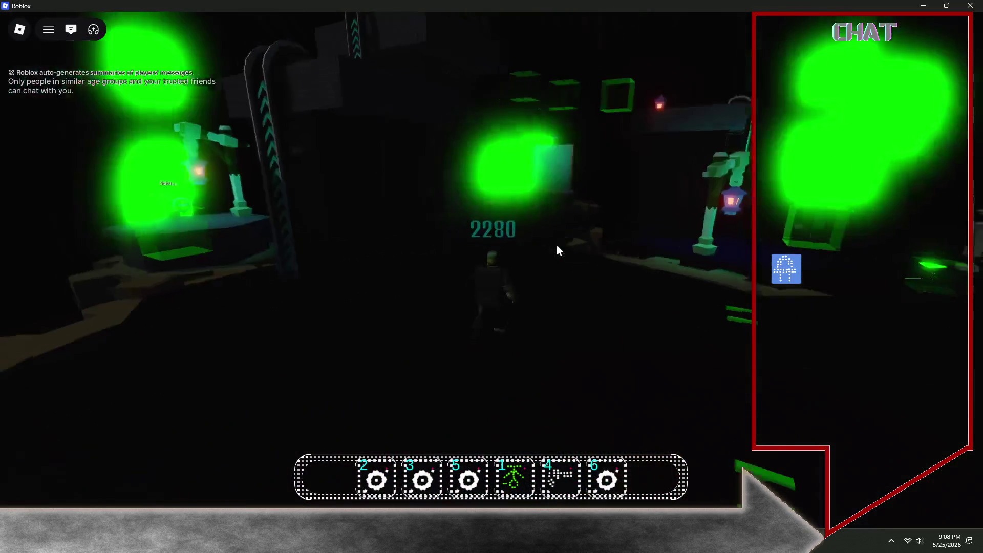
key(d)
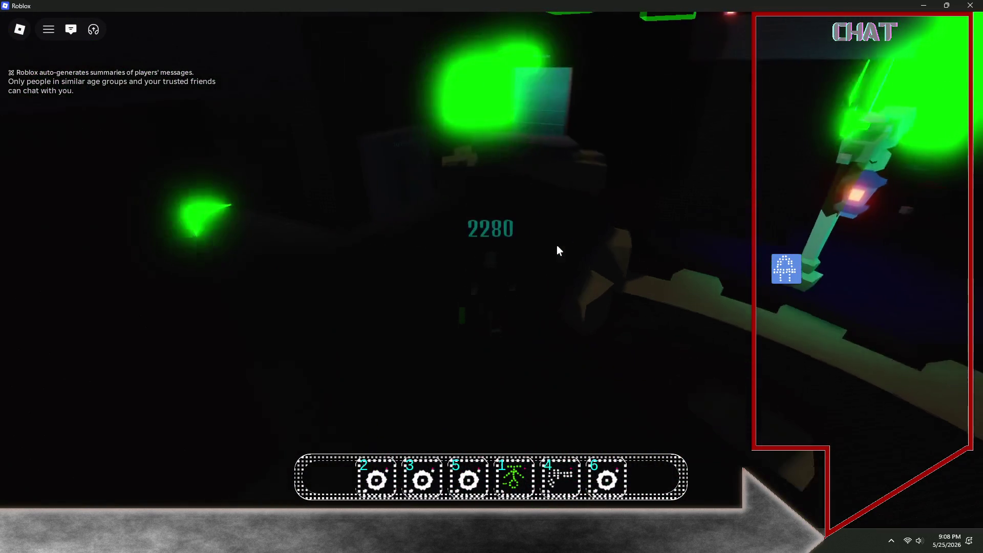
key(a)
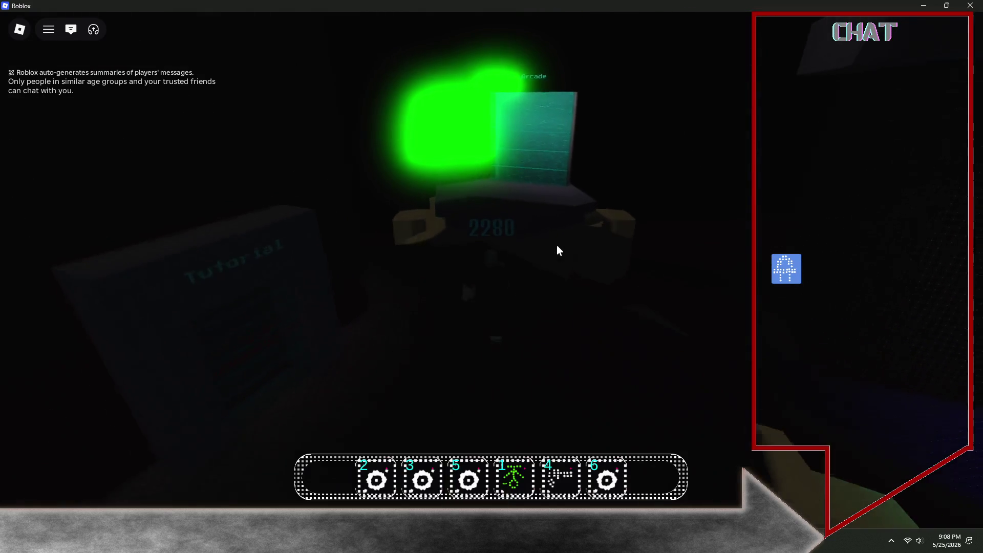
key(w)
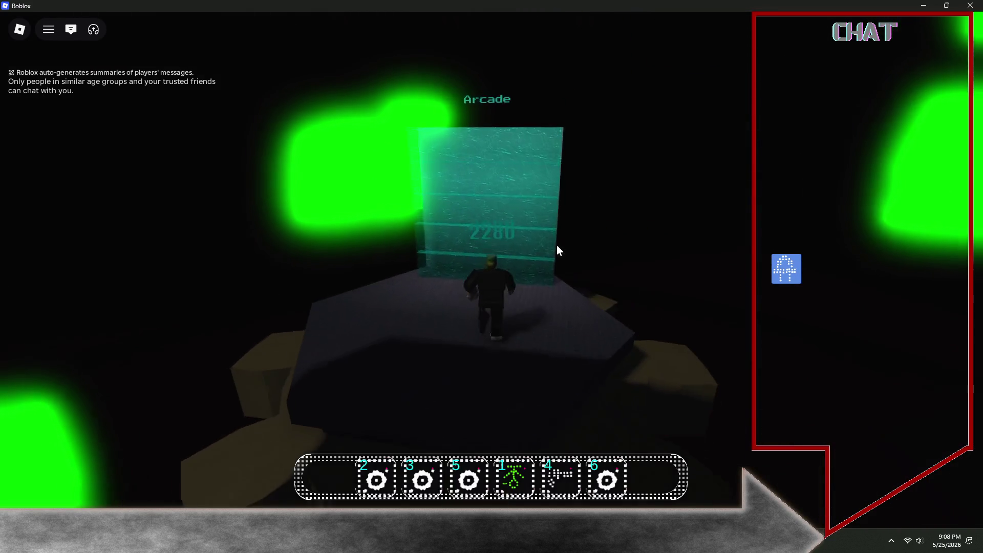
key(w)
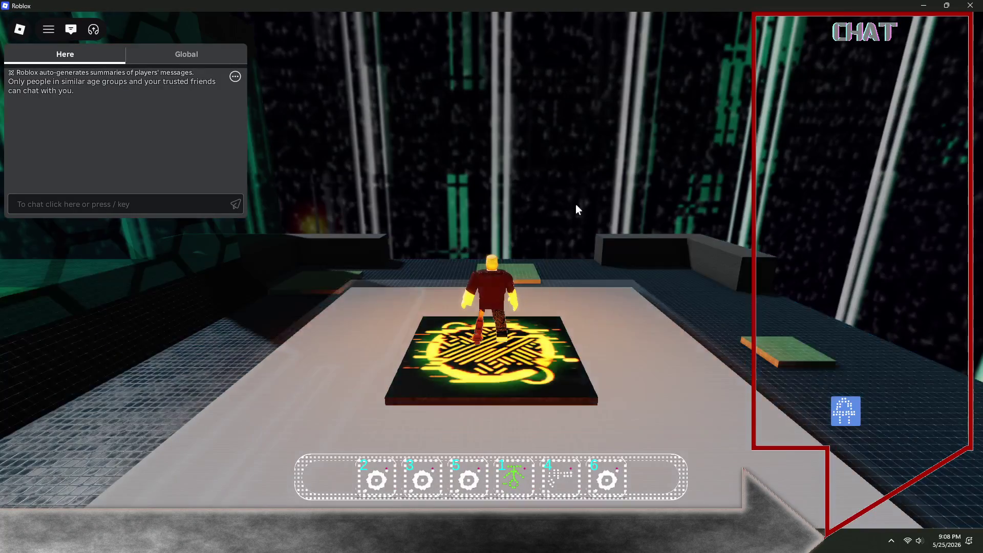
Run the avatar off the glowing pad, across the hex-walled and green platforms, into the enemy arena.
key(Right)
key(w)
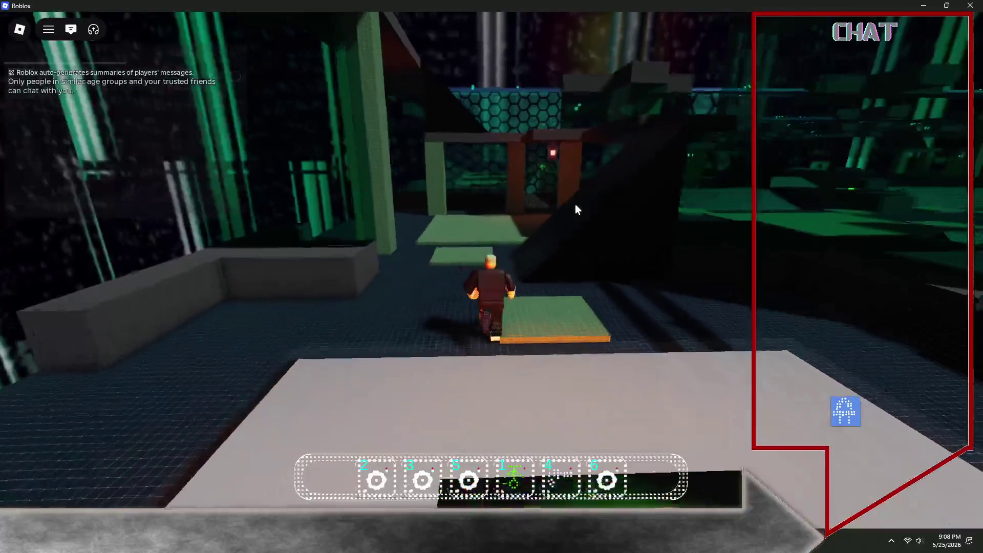
key(w)
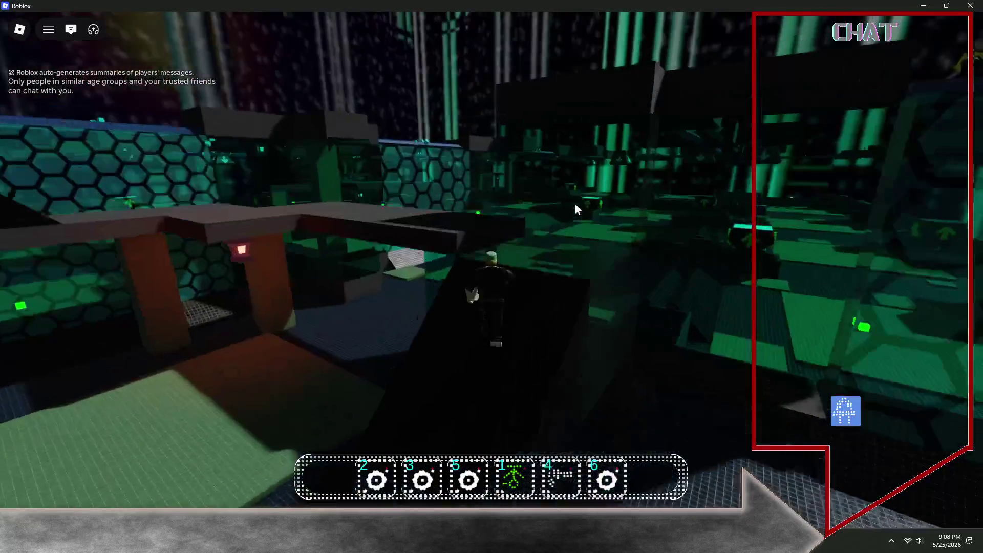
key(w)
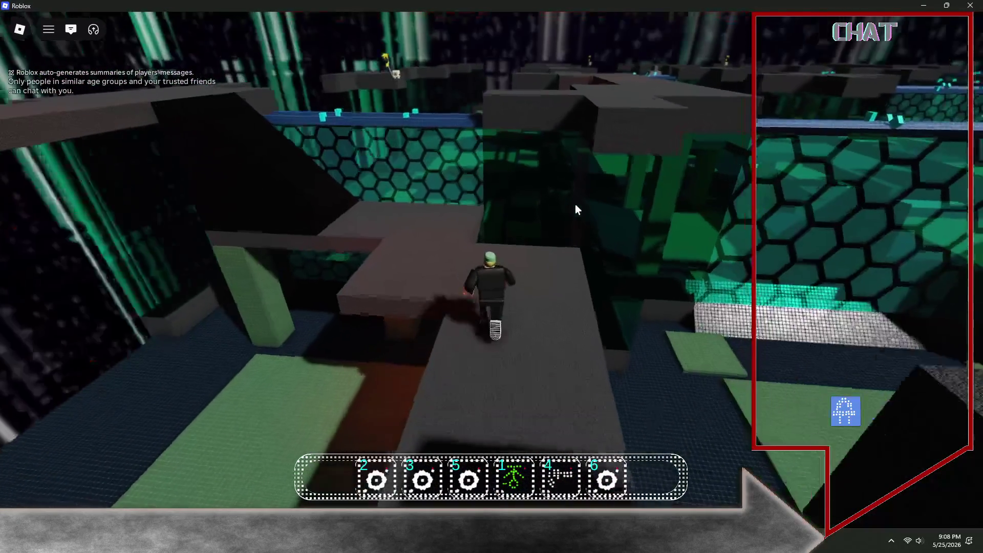
key(w)
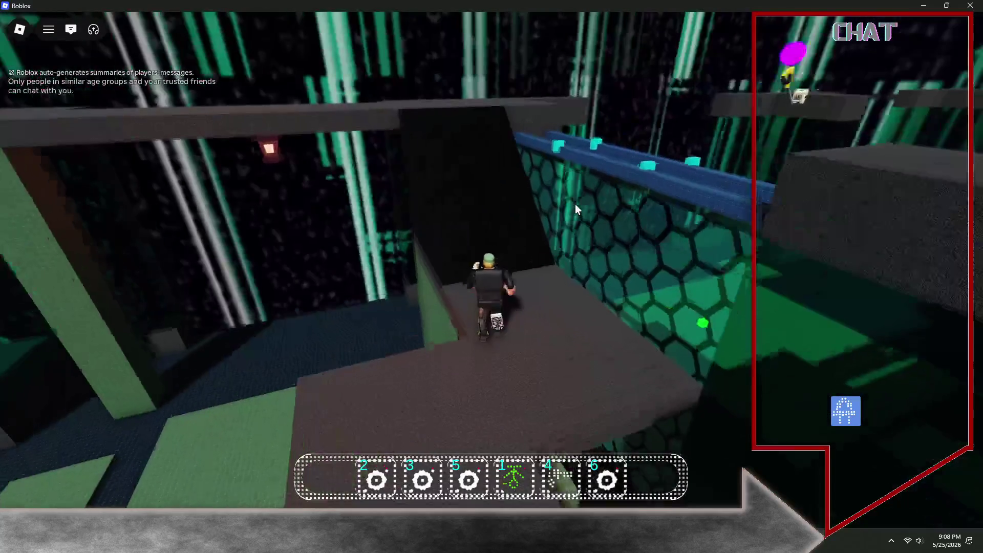
key(w)
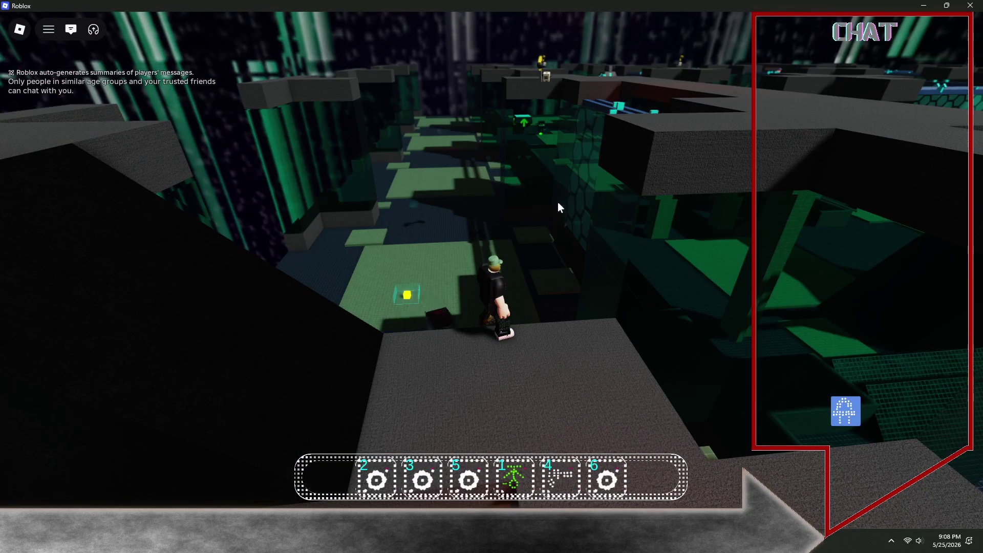
key(w)
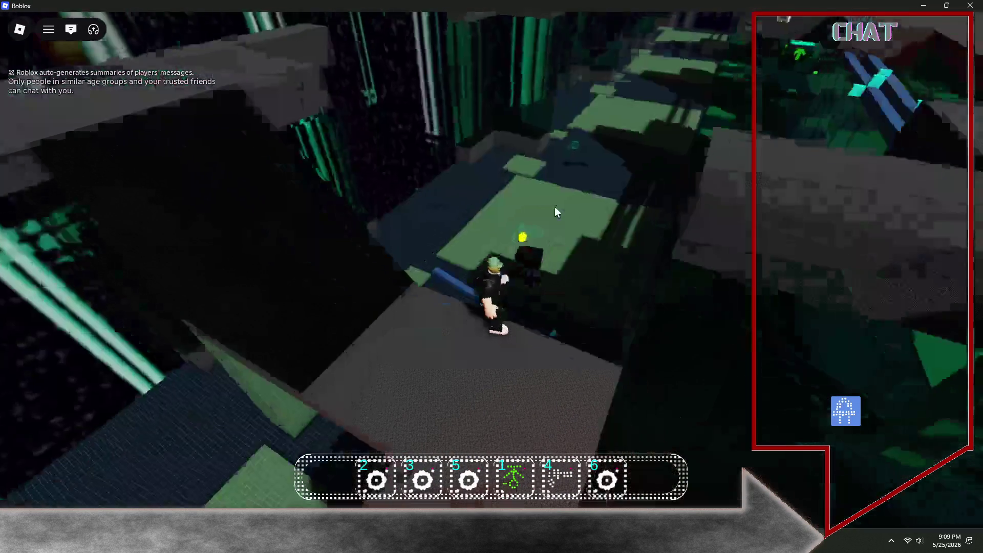
key(w)
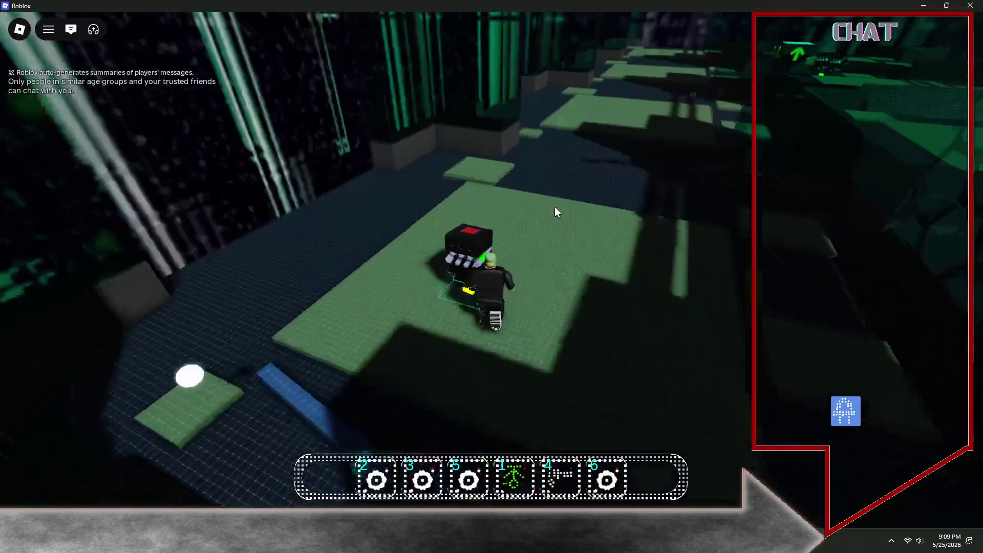
key(w)
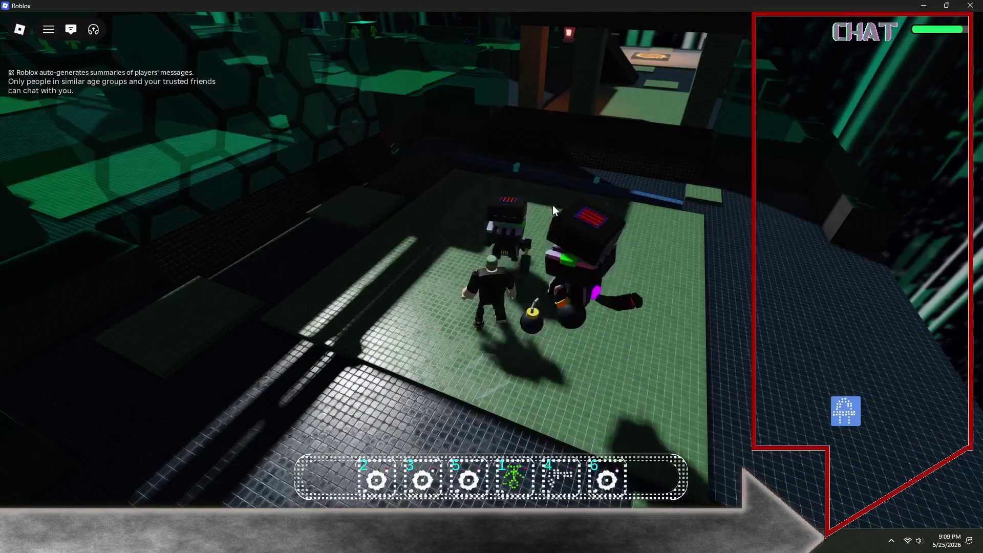
Back the character away from the bomb-dropping enemies.
key(s)
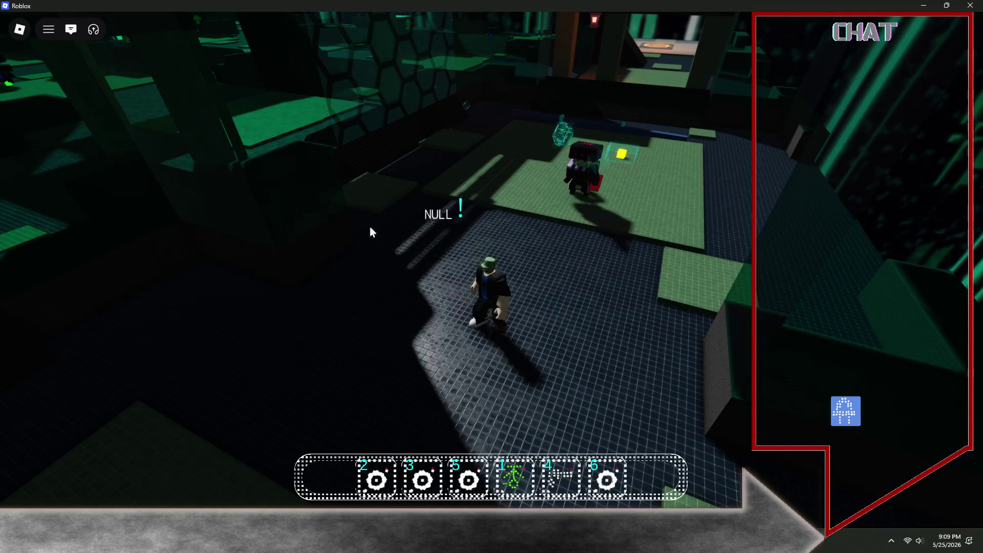
Leave the SpiralBloxDev experience from the game menu, then close the Roblox Player window.
mouse_move(153, 147)
click(20, 30)
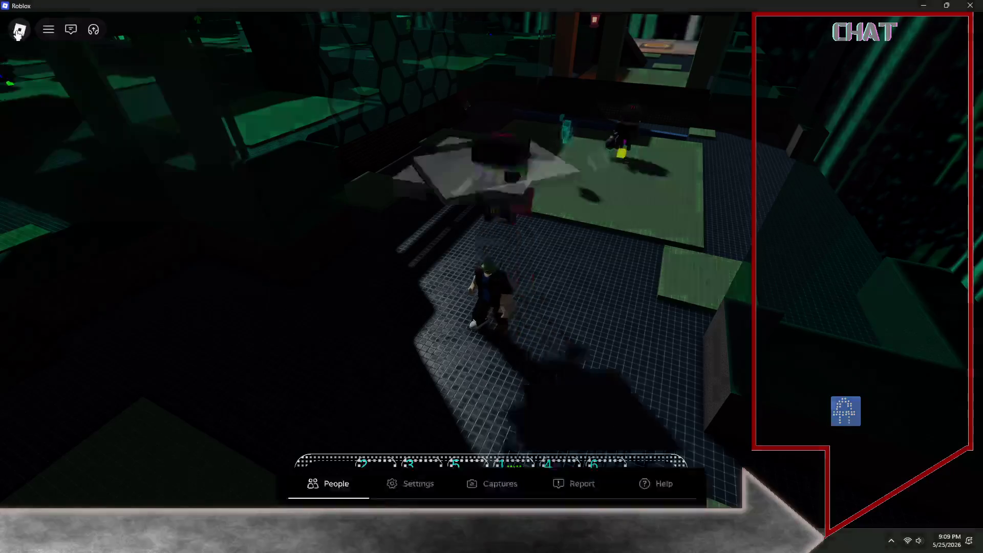
click(375, 445)
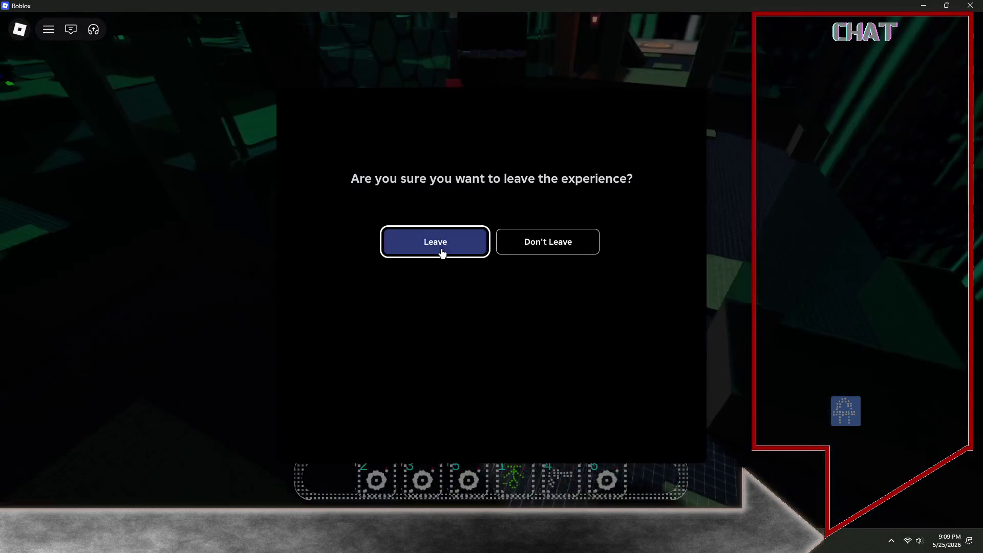
click(441, 253)
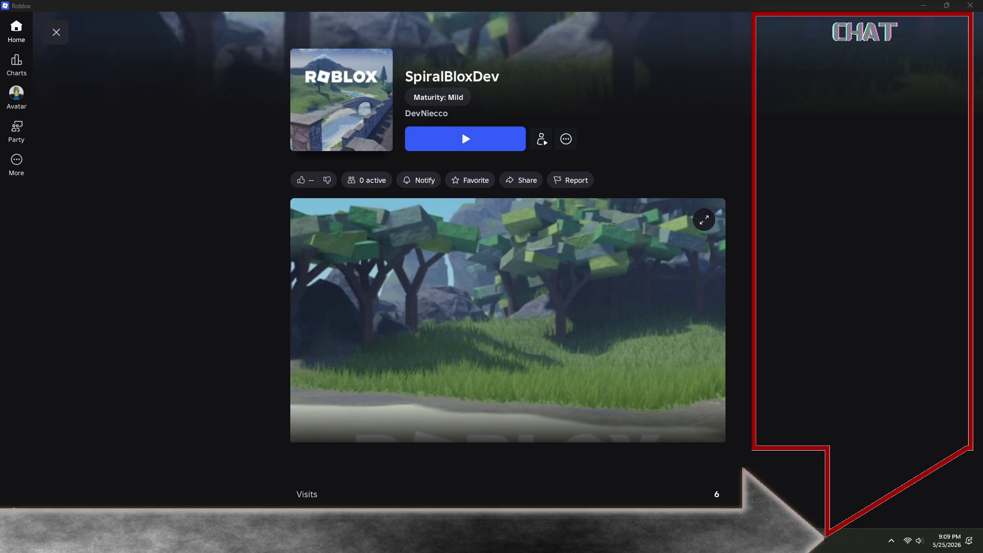
click(970, 5)
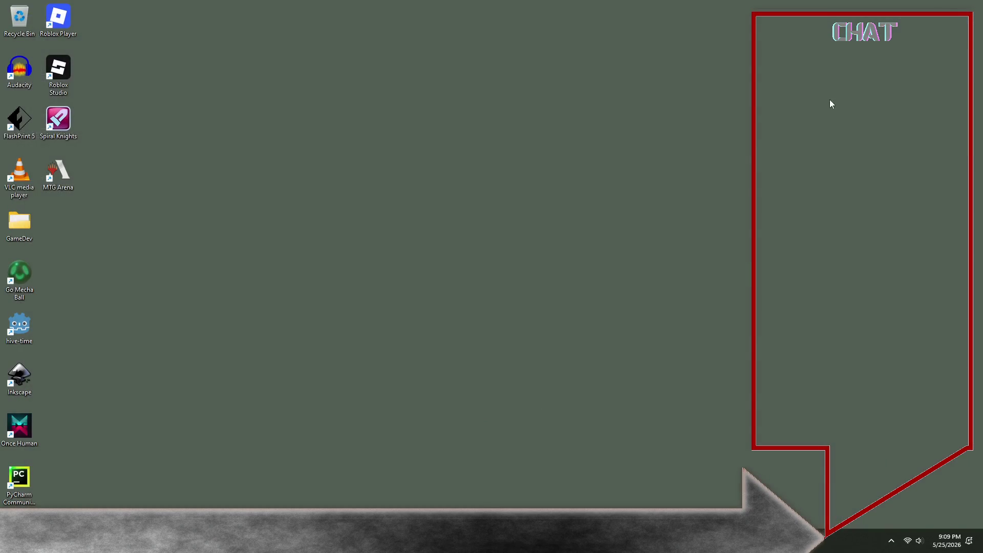